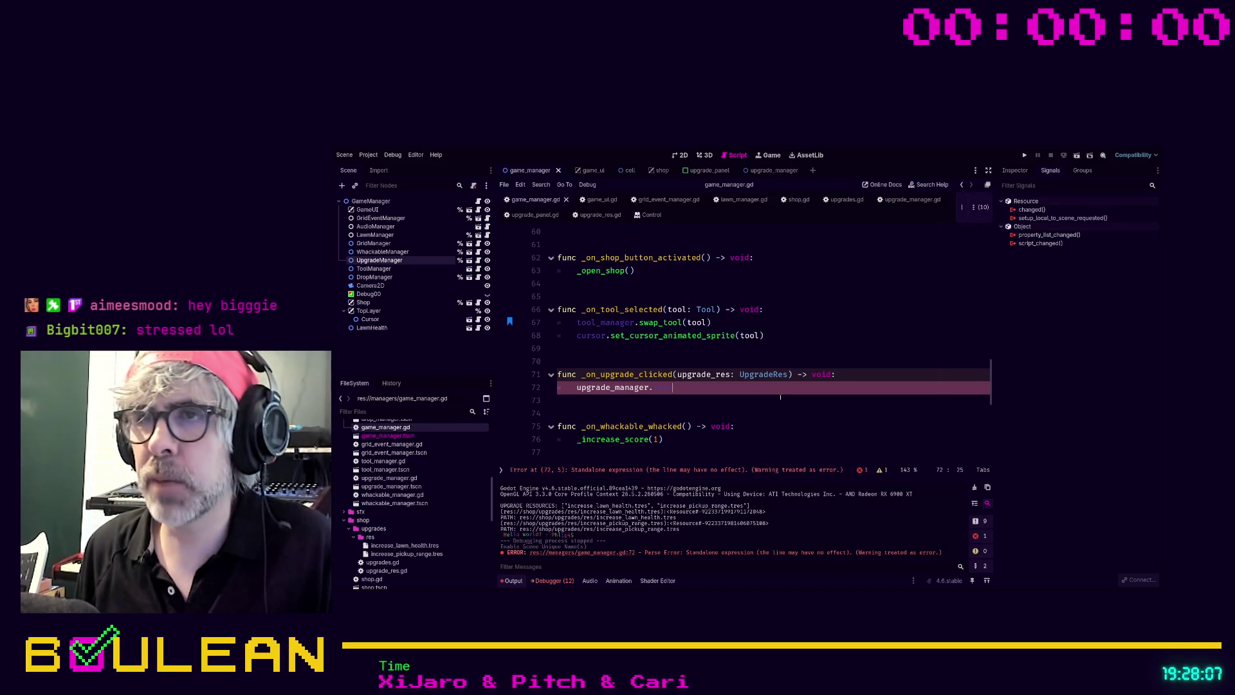
# Step: Complete line 72 as upgrade_manager.activate_upgrade(upgrade_res) and save game_manager.gd
pyautogui.write('u')
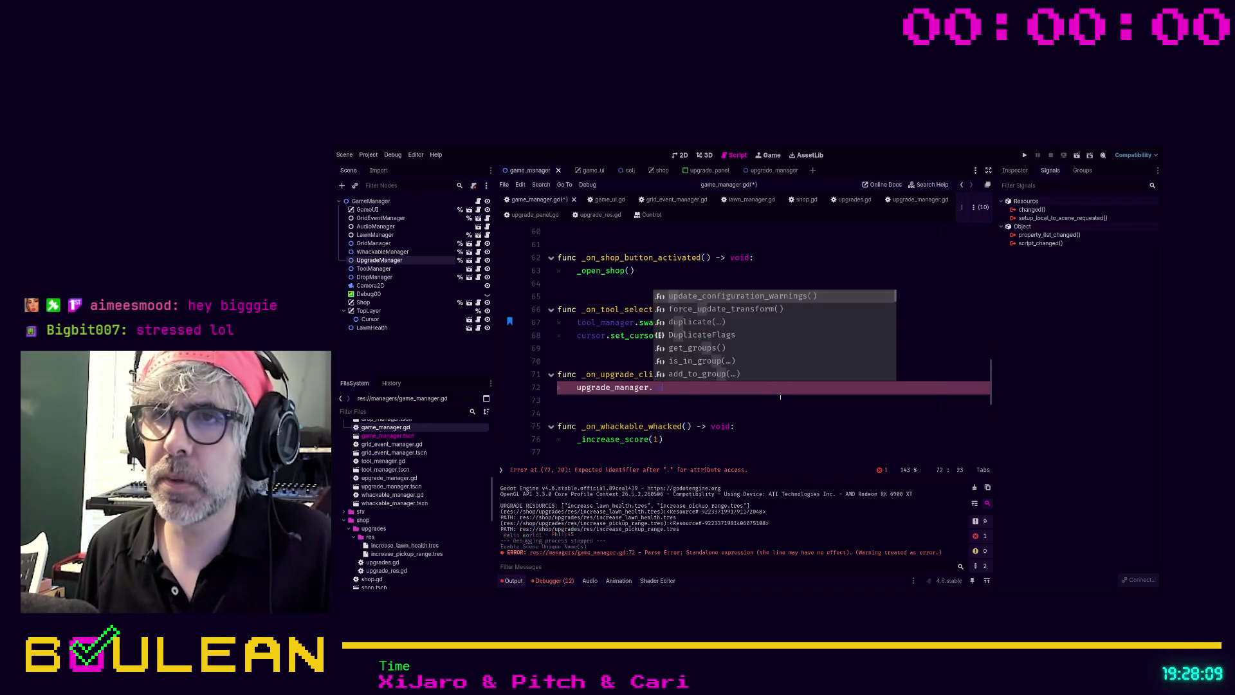
pyautogui.write('p')
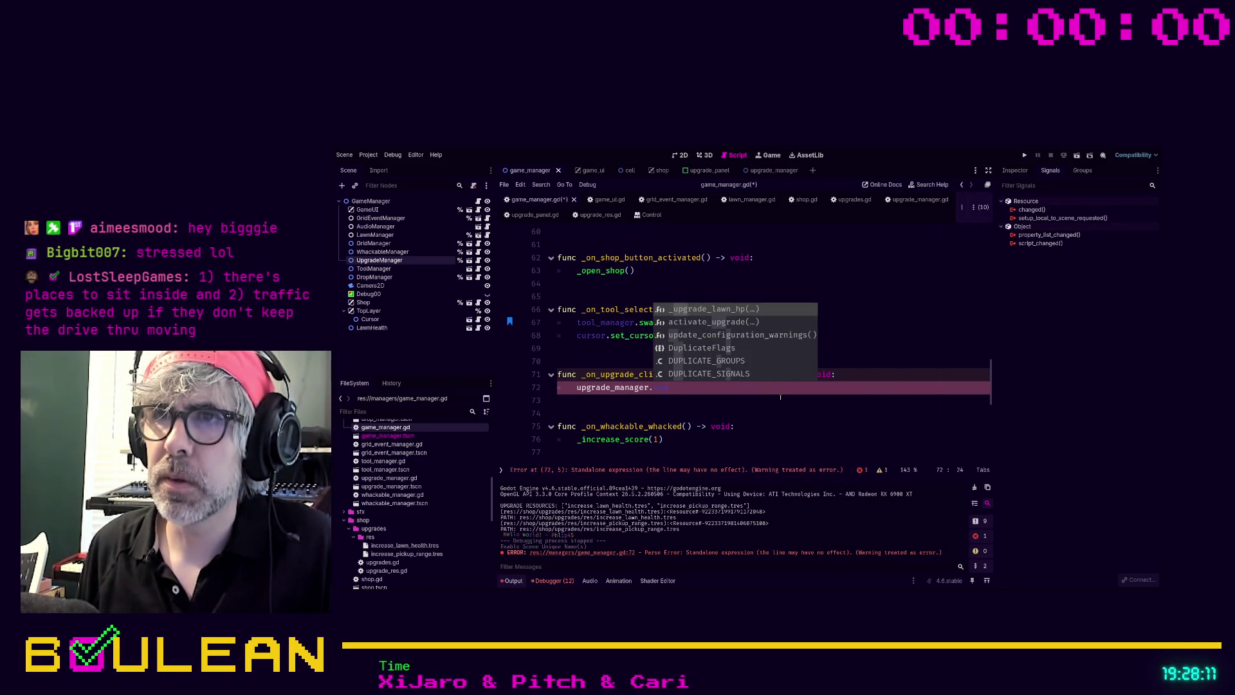
pyautogui.press('Down')
pyautogui.press('Return')
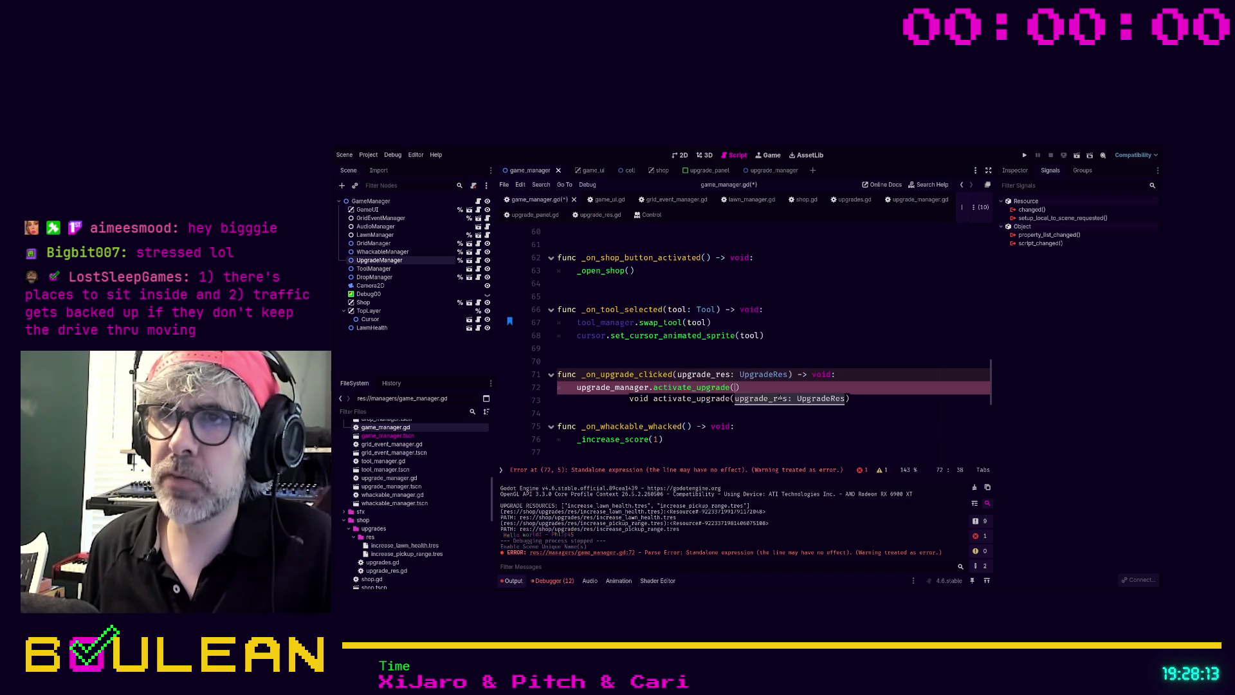
pyautogui.write('upgrade_r')
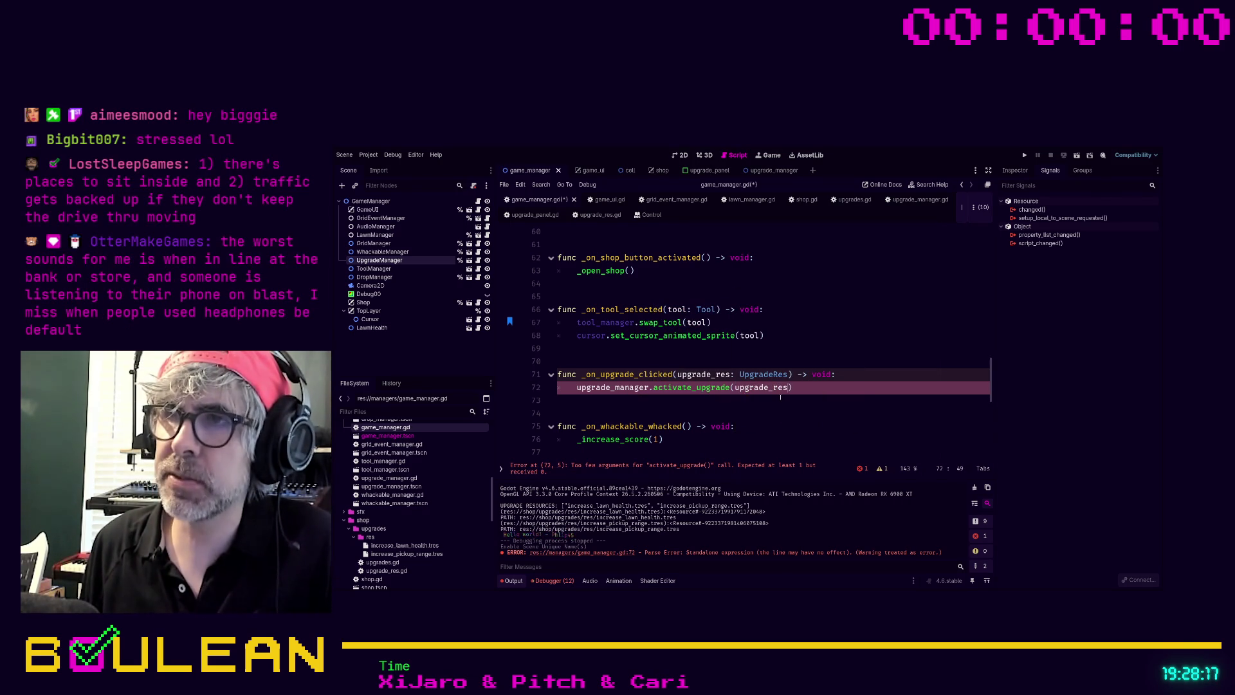
pyautogui.press('Return')
pyautogui.click(743, 404)
pyautogui.hotkey('ctrl', 's')
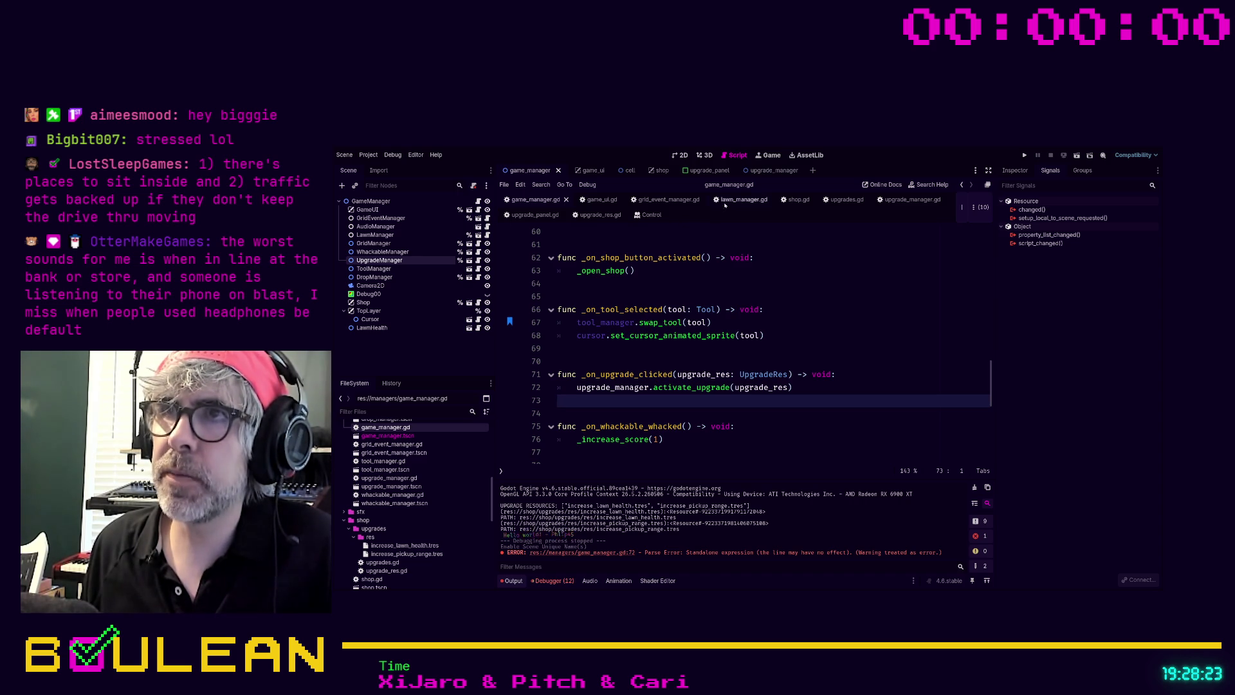
# Step: In upgrade_manager.gd, add print("increase lawn health!!!") on line 12 of activate_upgrade and run the game
pyautogui.click(911, 199)
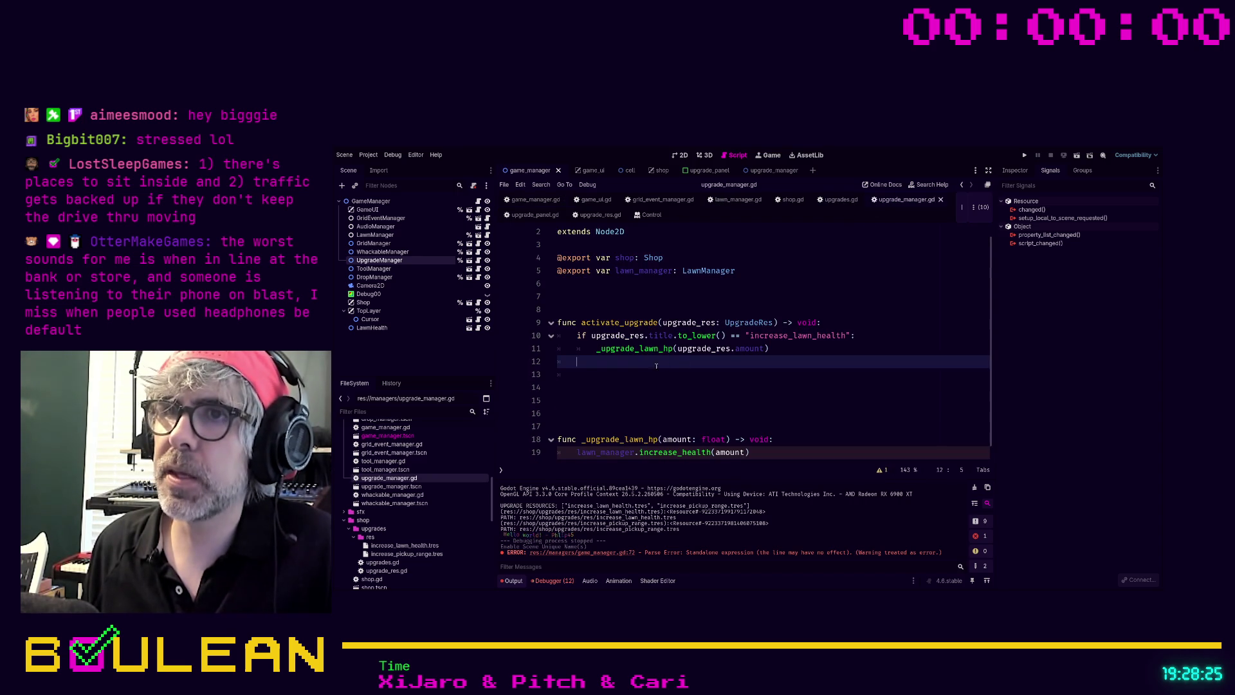
pyautogui.scroll(-1, 627, 354)
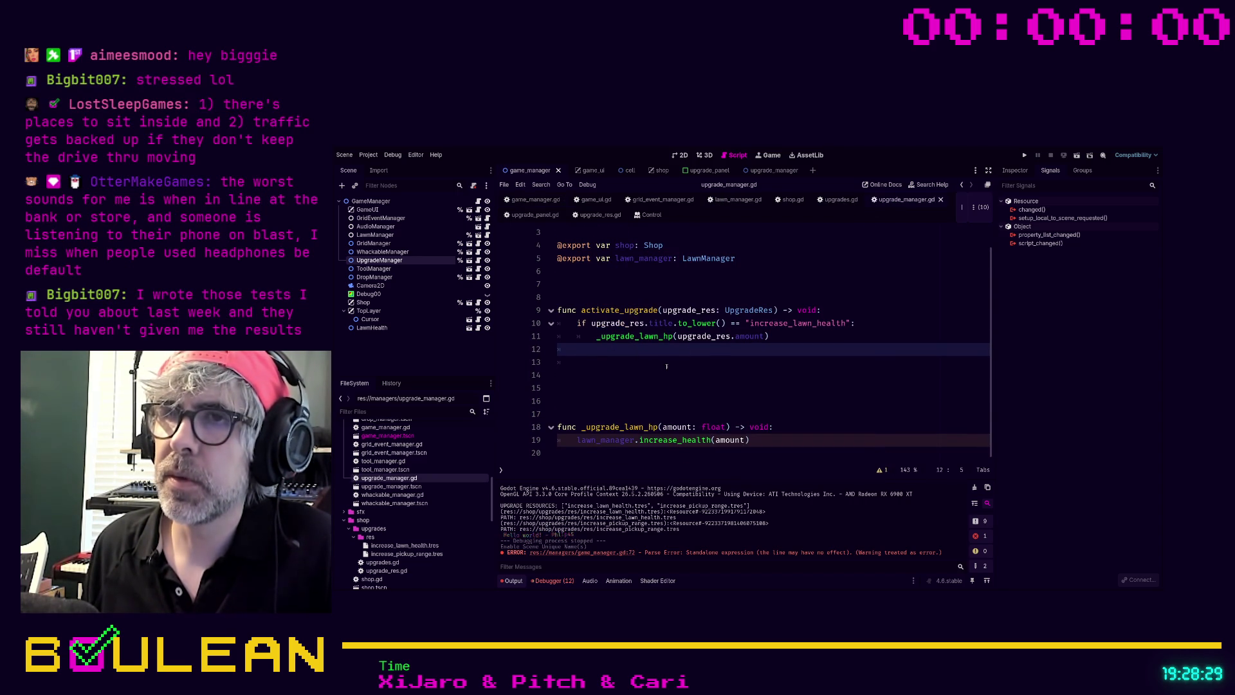
pyautogui.write('print("')
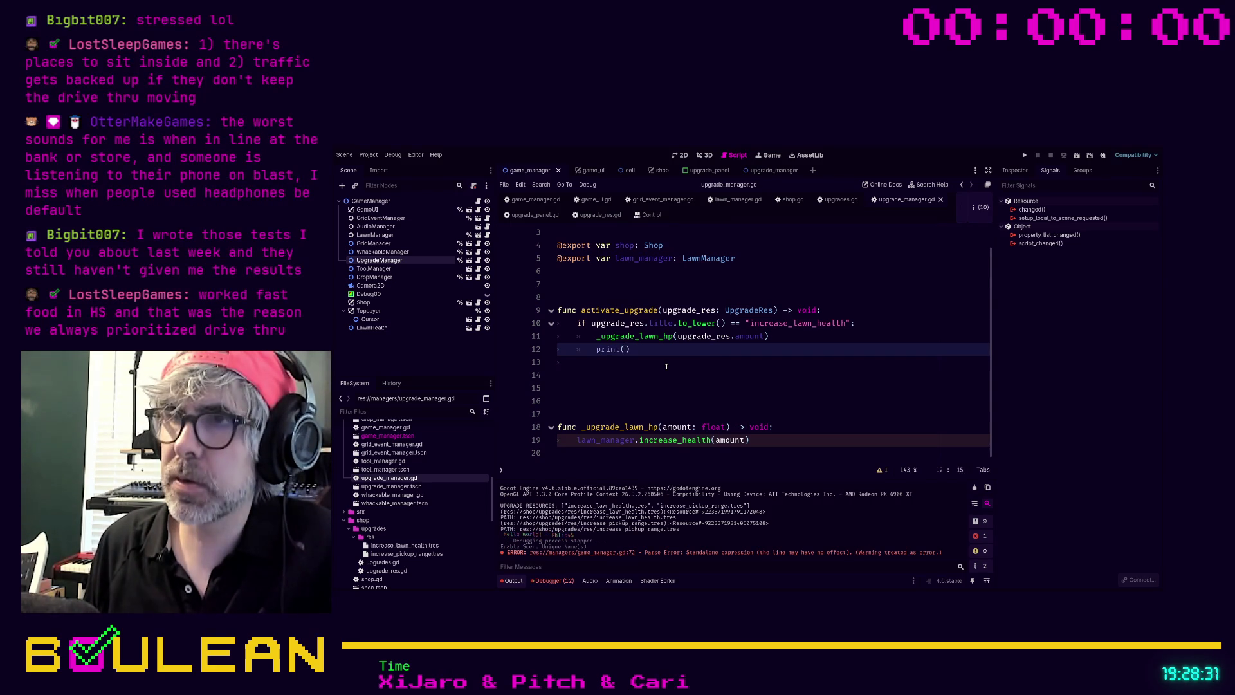
pyautogui.write('increase ')
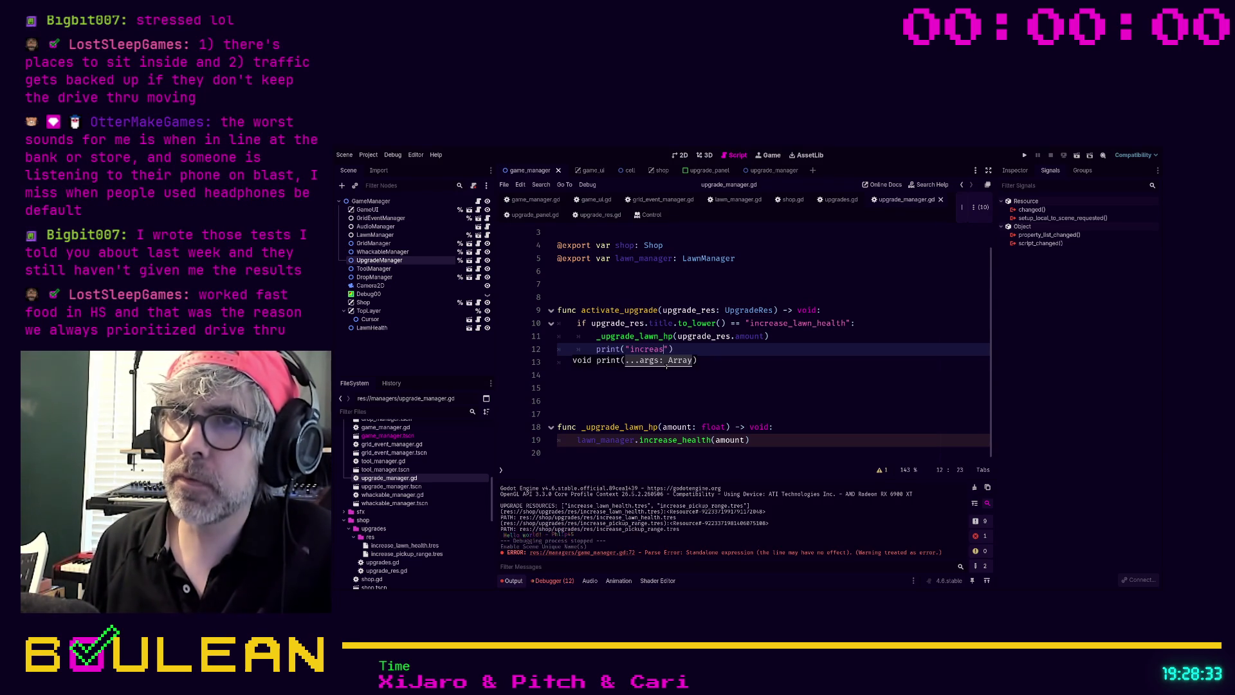
pyautogui.write('lawn health!!!')
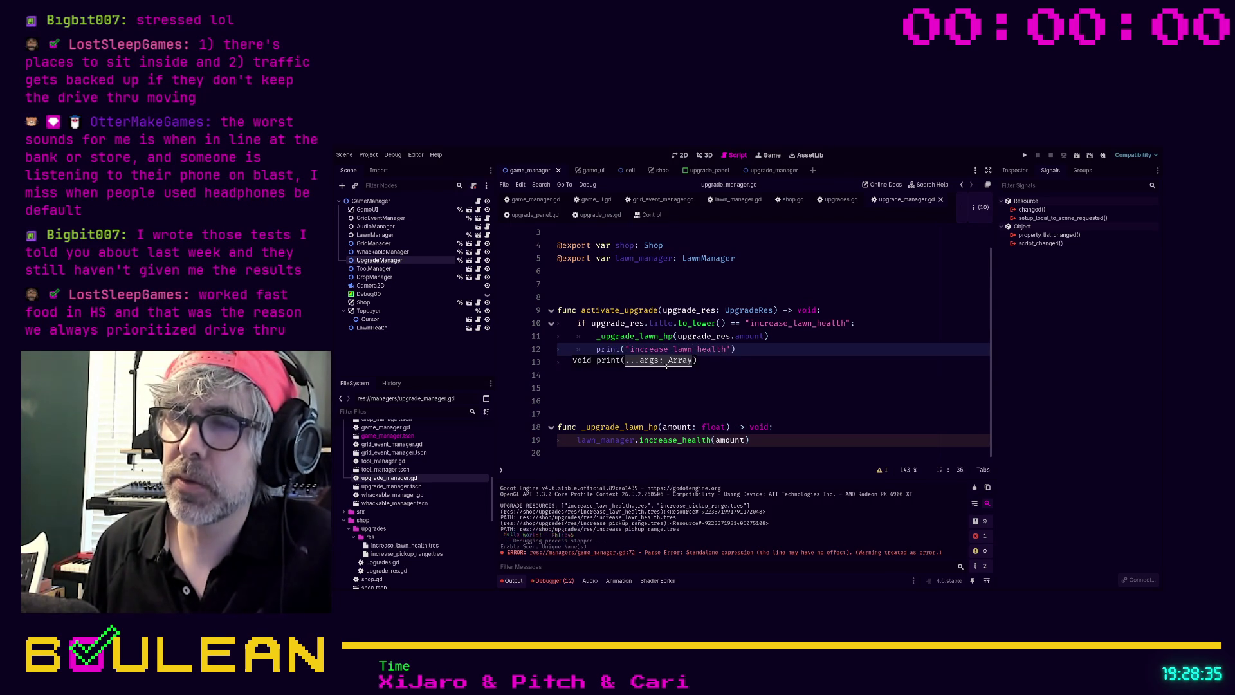
pyautogui.click(588, 400)
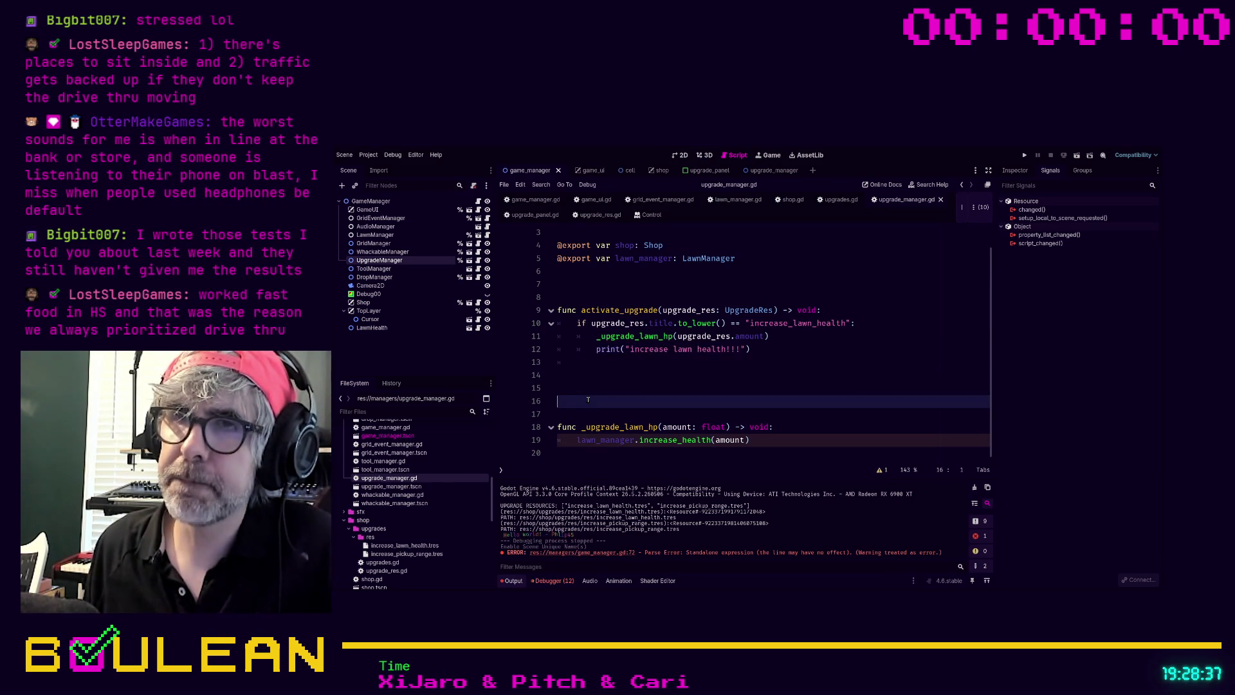
pyautogui.click(614, 378)
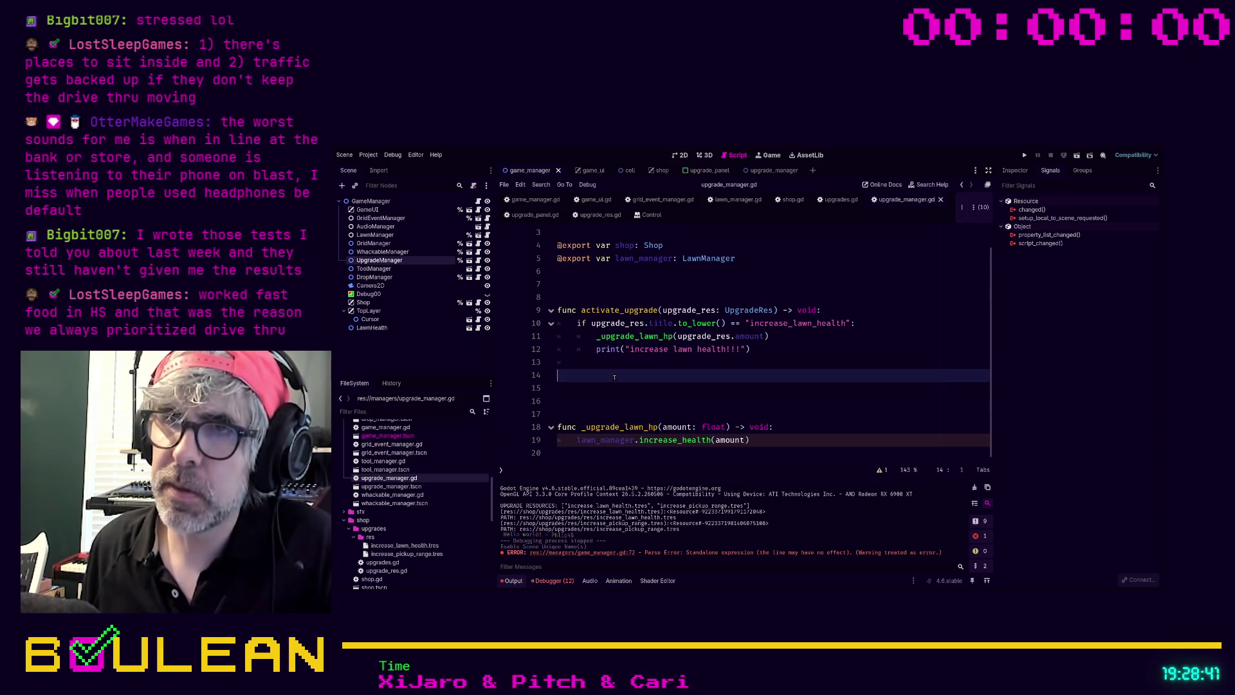
pyautogui.press('F5')
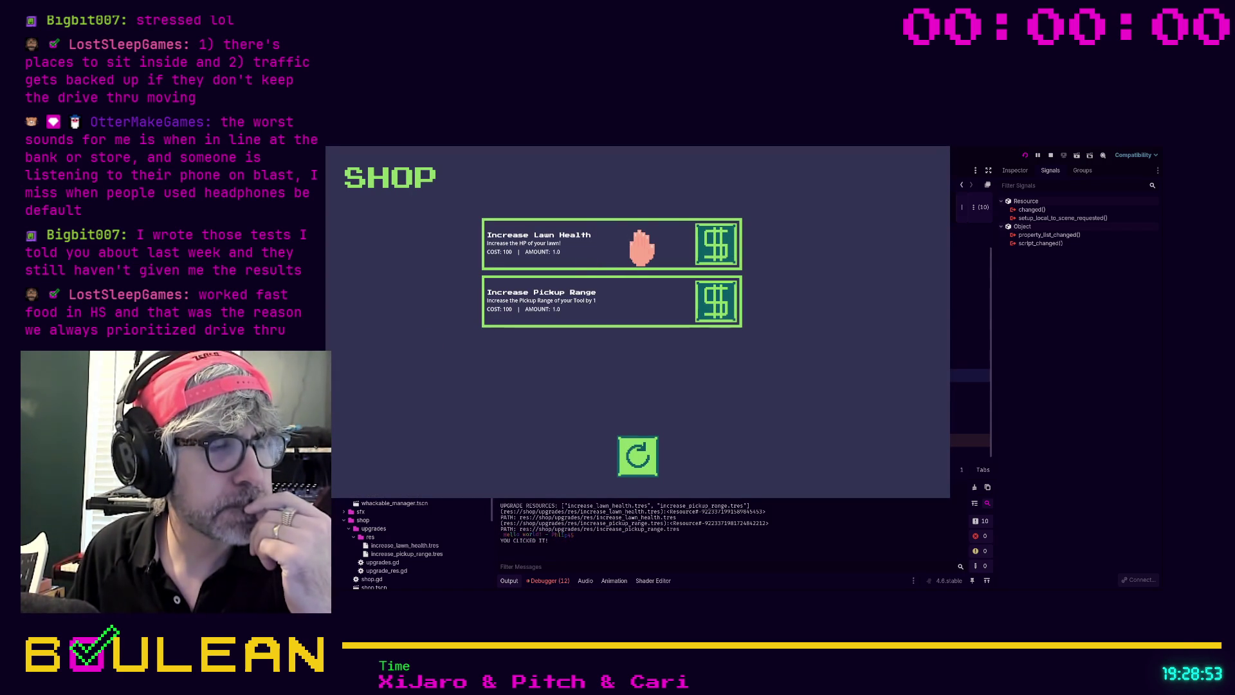
# Step: Buy the Increase Lawn Health upgrade six times in the shop, then stop the game
pyautogui.click(641, 245)
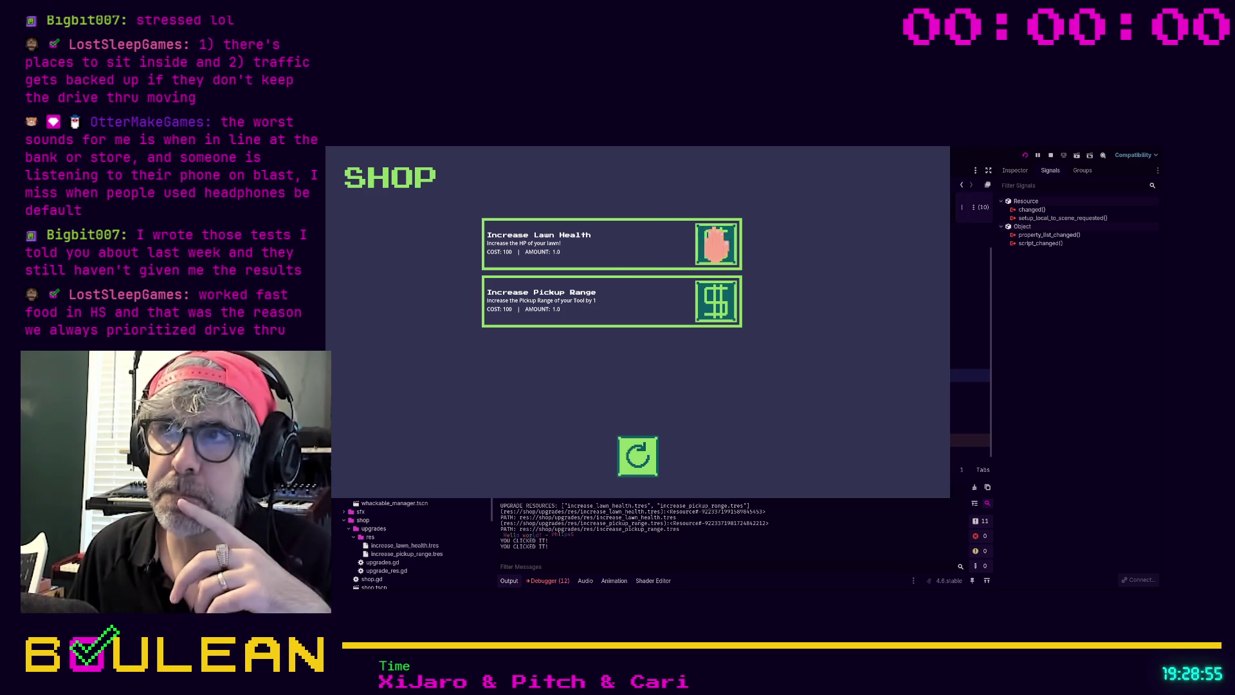
pyautogui.click(653, 250)
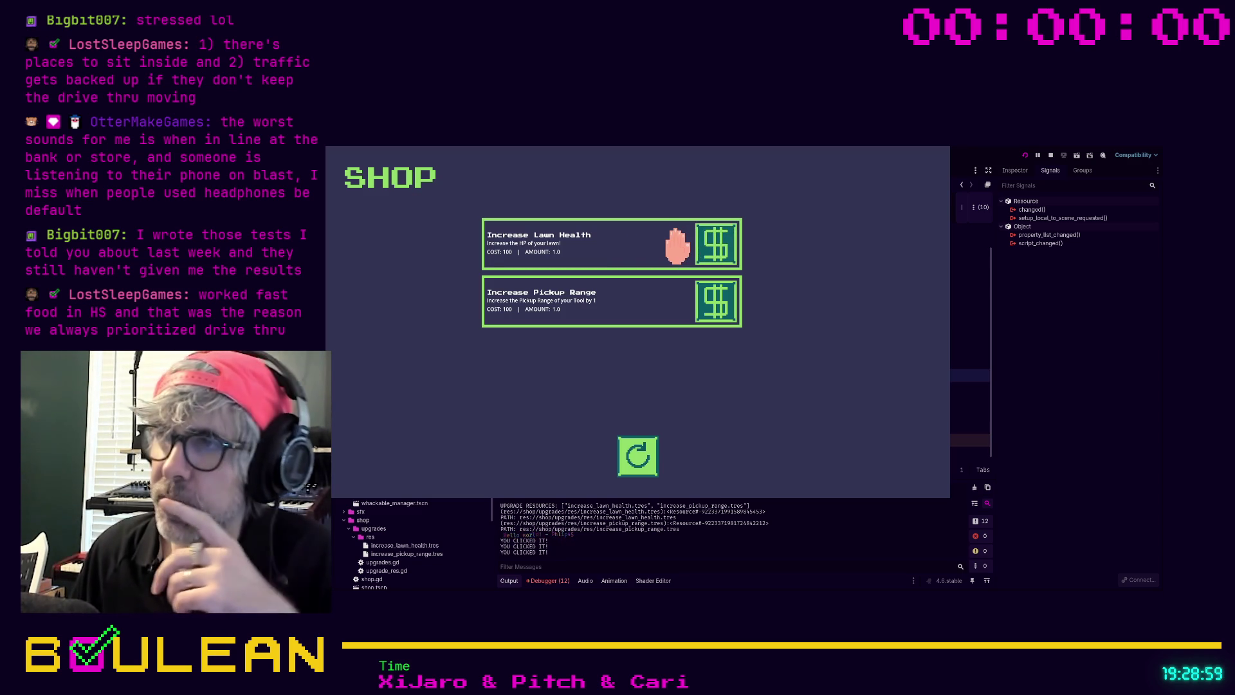
pyautogui.click(637, 253)
pyautogui.click(637, 252)
pyautogui.click(634, 253)
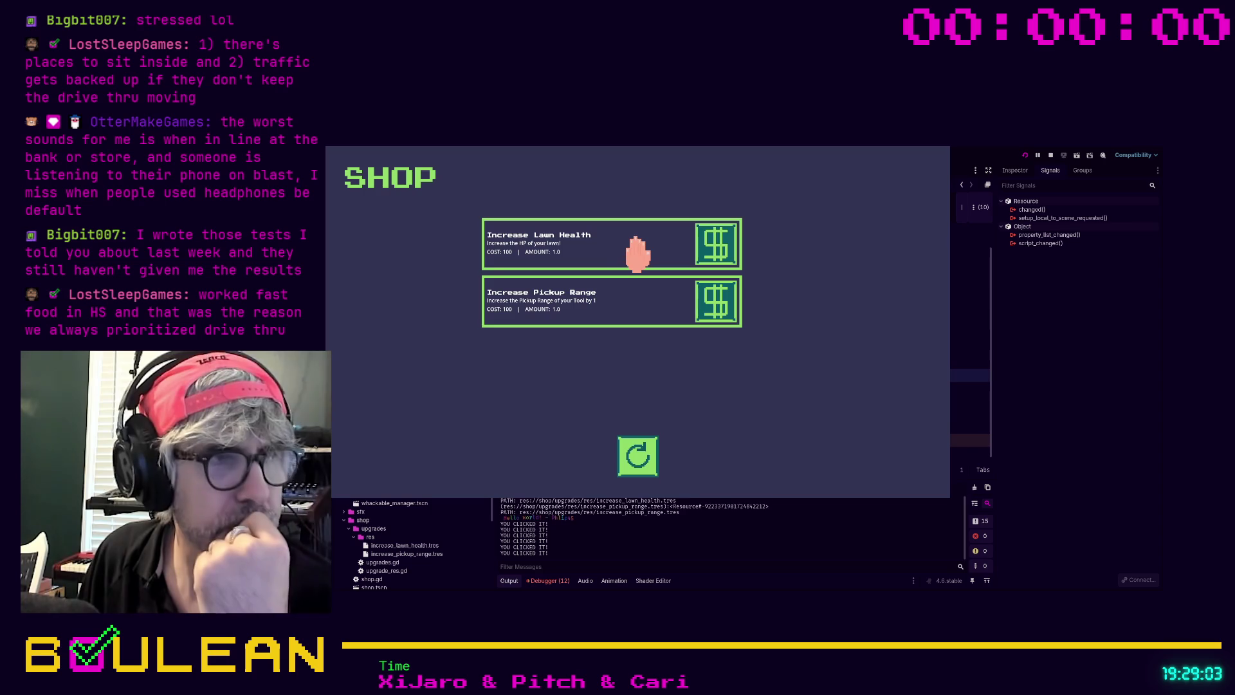
pyautogui.click(631, 253)
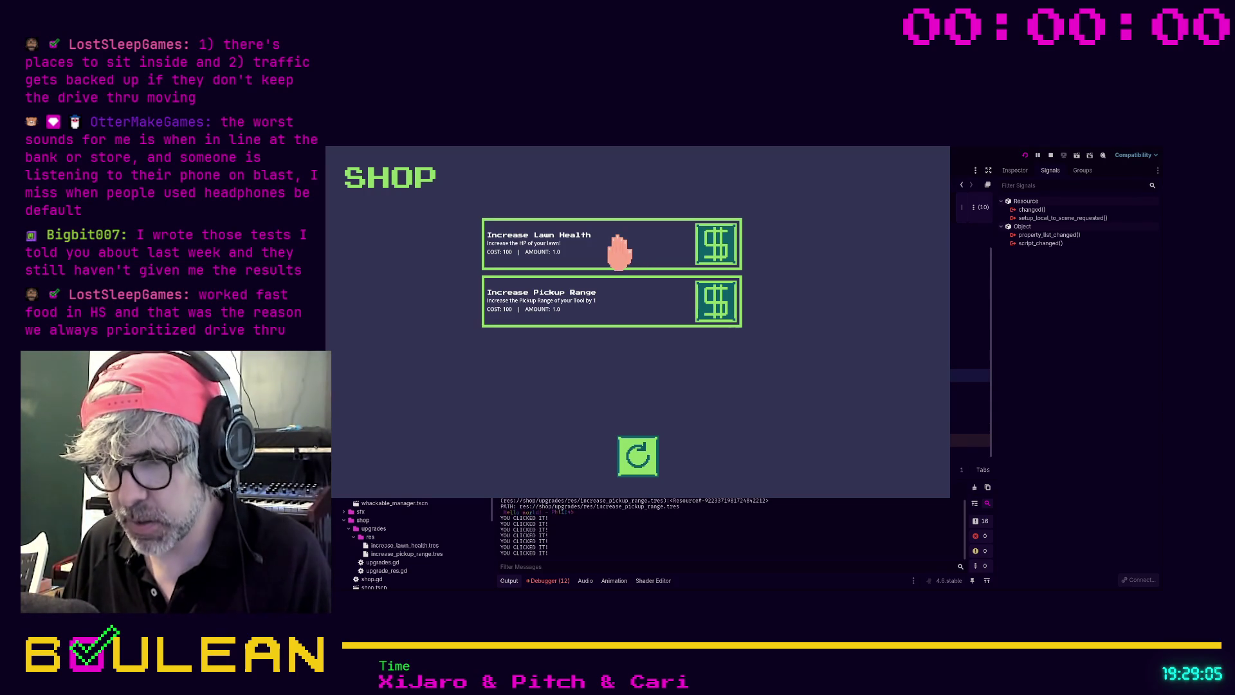
pyautogui.press('F8')
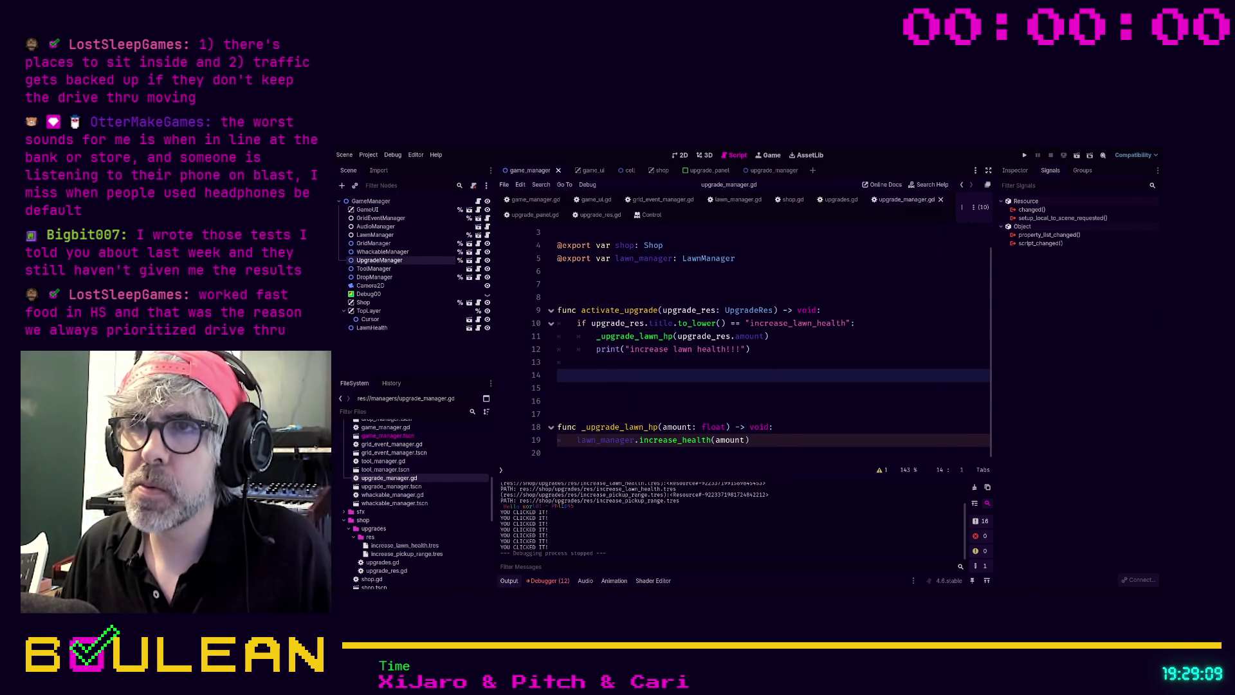
# Step: Show the increase_lawn_health.tres resource's properties in the Inspector
pyautogui.moveTo(751, 349); pyautogui.dragTo(614, 335)
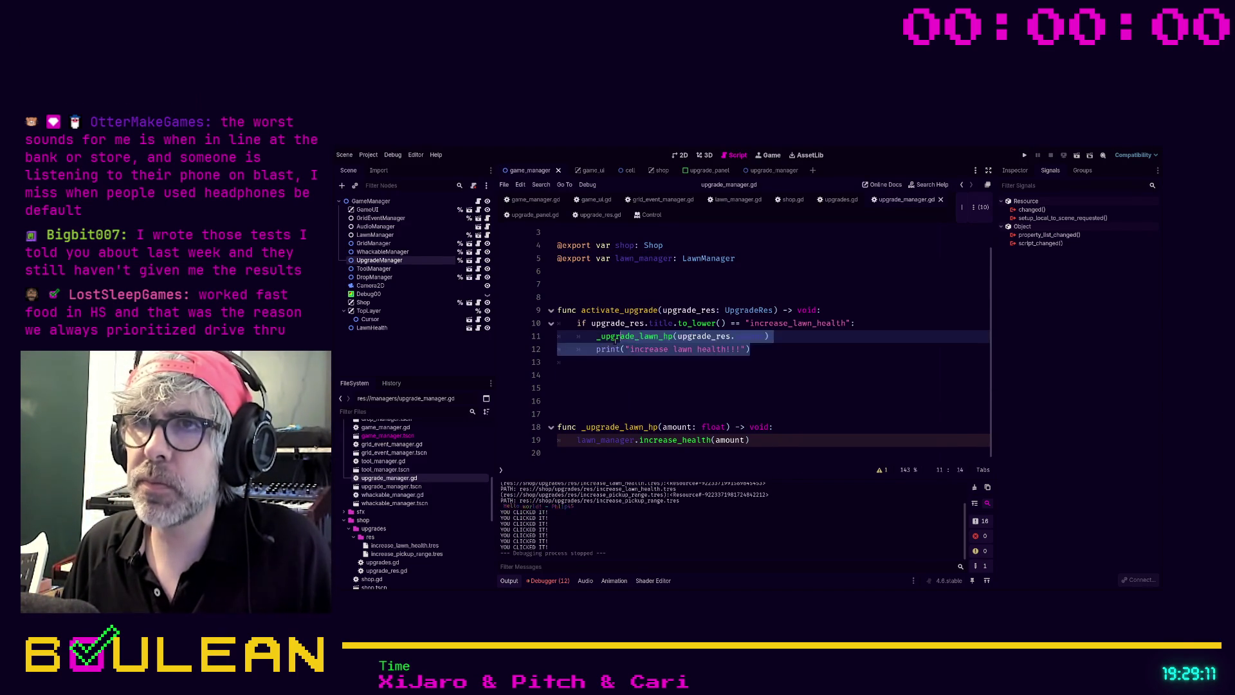
pyautogui.click(425, 545)
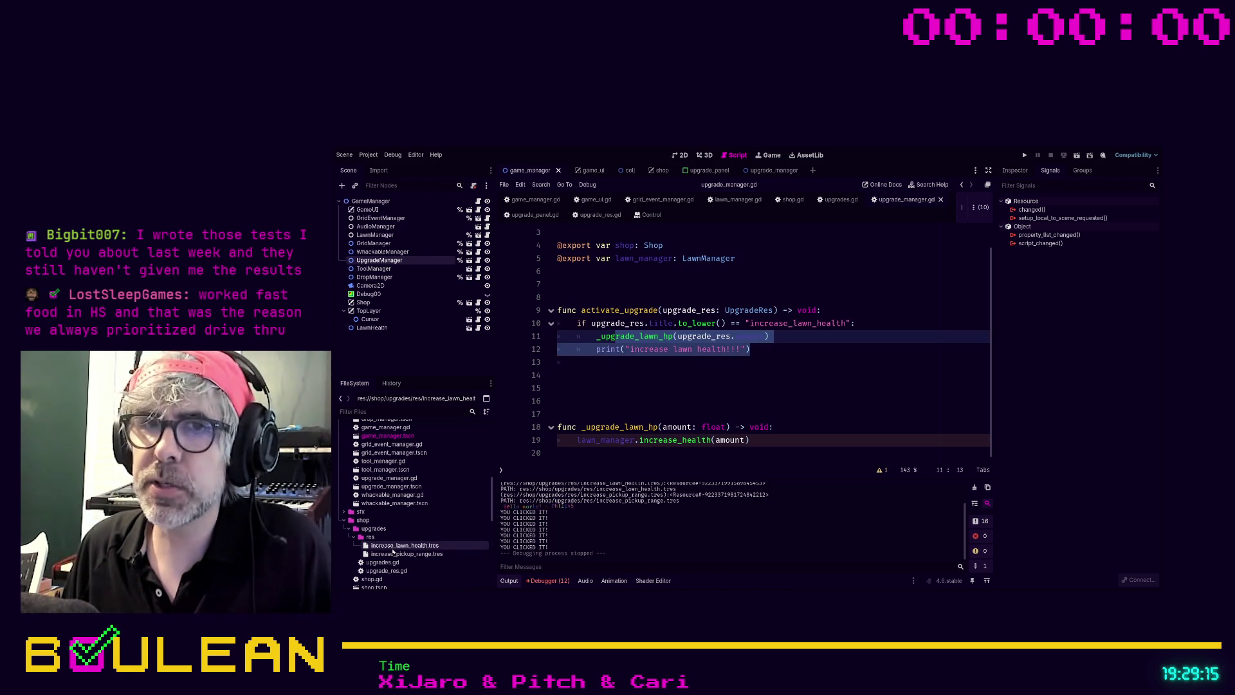
pyautogui.click(1015, 170)
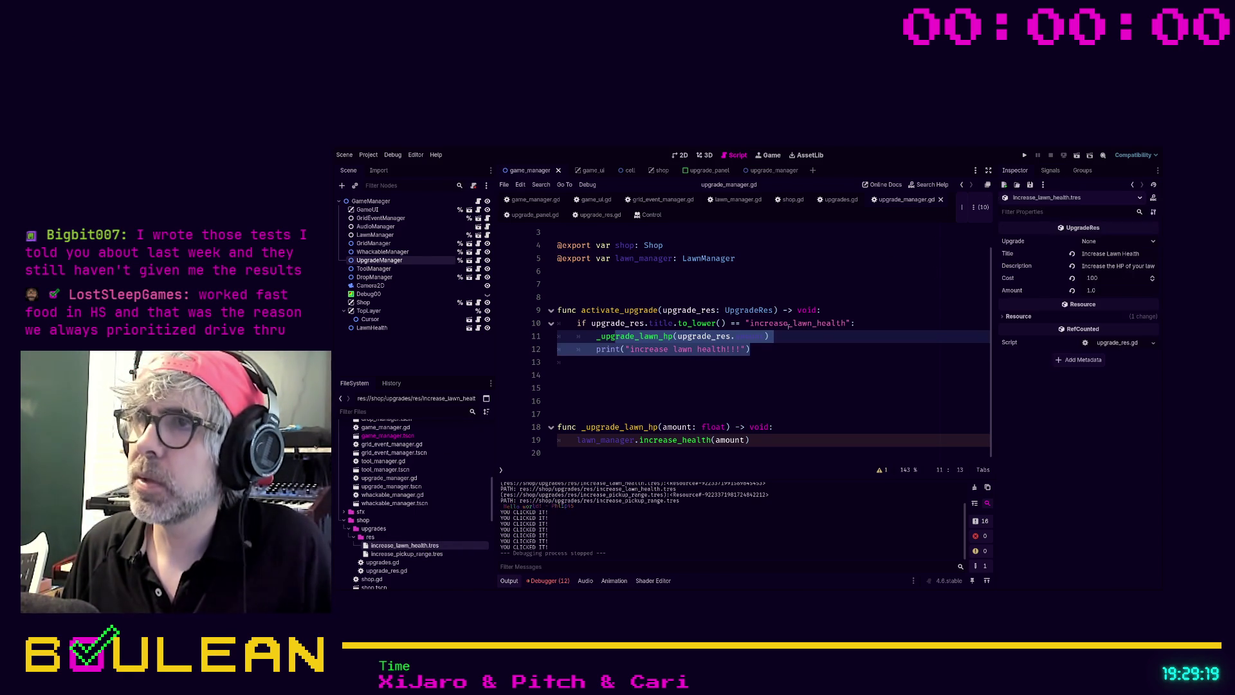
# Step: Replace the underscore in line 10's string with a space and start a new line after the print
pyautogui.click(812, 323)
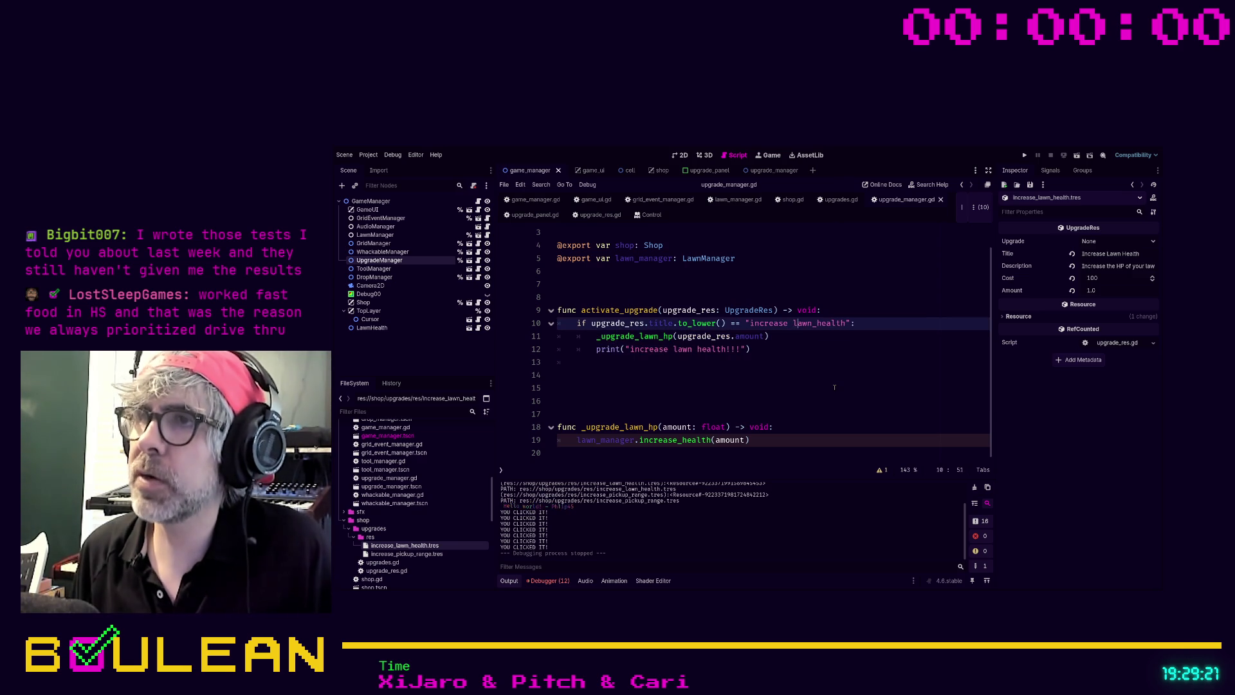
pyautogui.press('Delete')
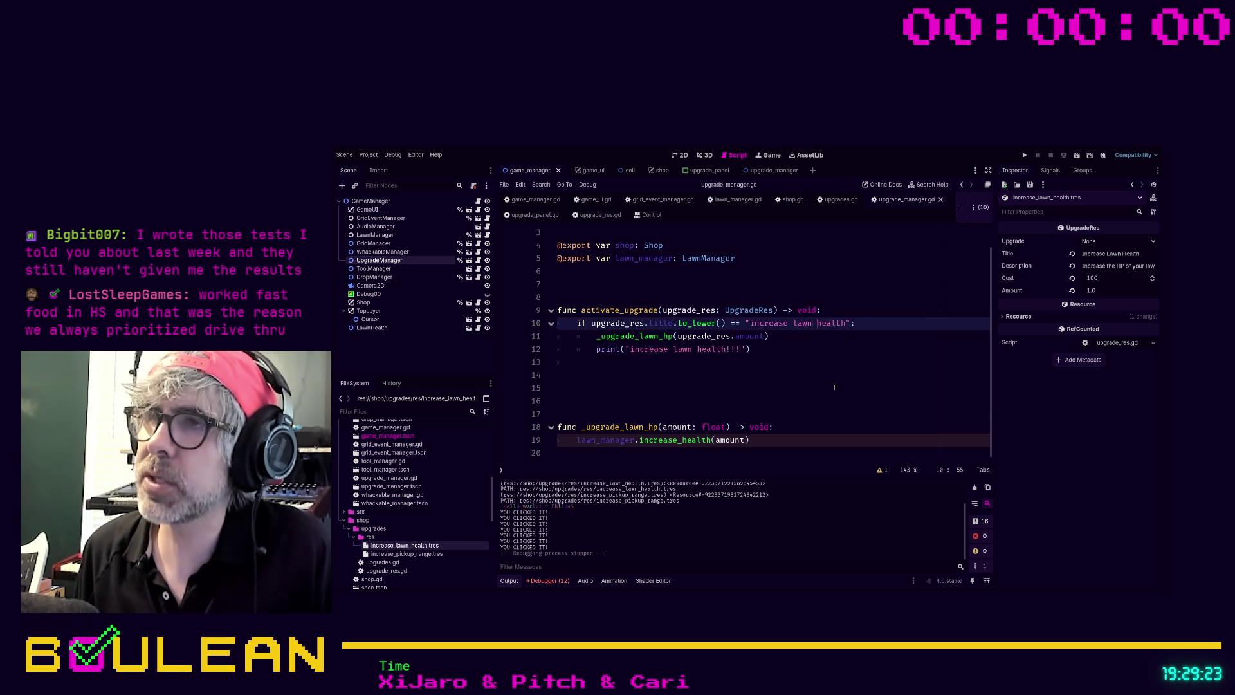
pyautogui.press('Down')
pyautogui.press('Down')
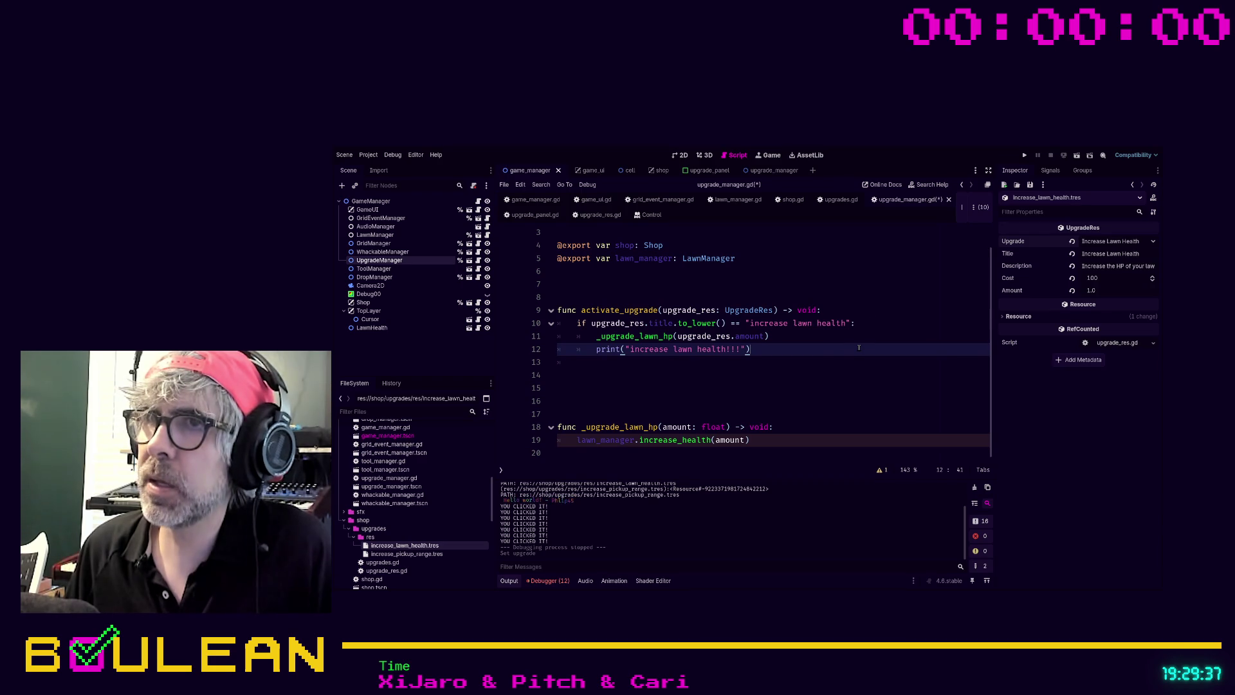
pyautogui.press('Return')
pyautogui.press('BackSpace')
# Step: Write a match statement on upgrade_res.upgrade in activate_upgrade
pyautogui.write('match')
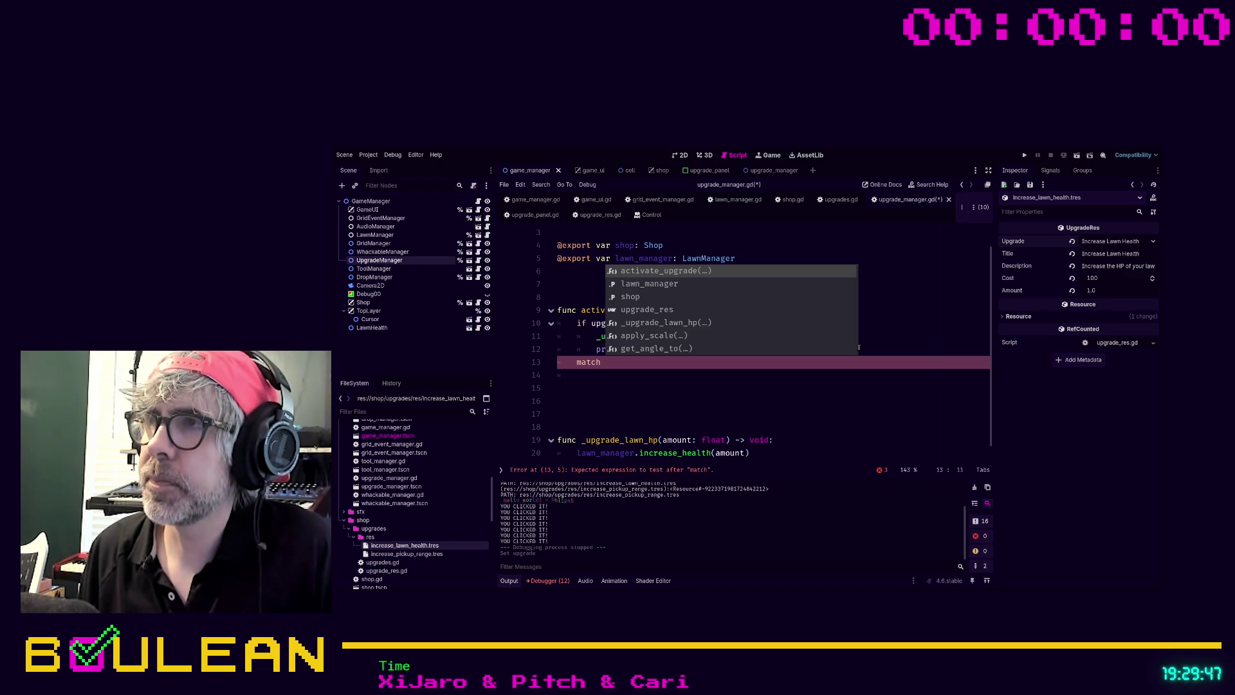
pyautogui.write(' Upg')
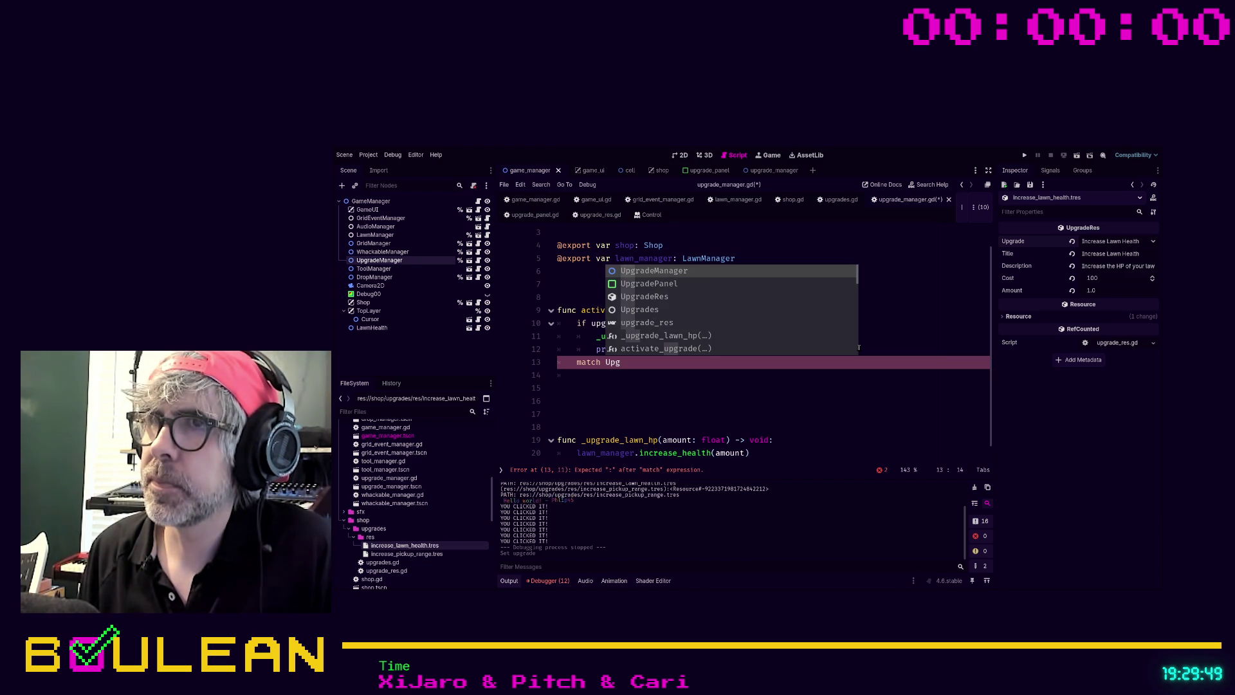
pyautogui.press('Down')
pyautogui.press('Down')
pyautogui.press('Down')
pyautogui.press('Return')
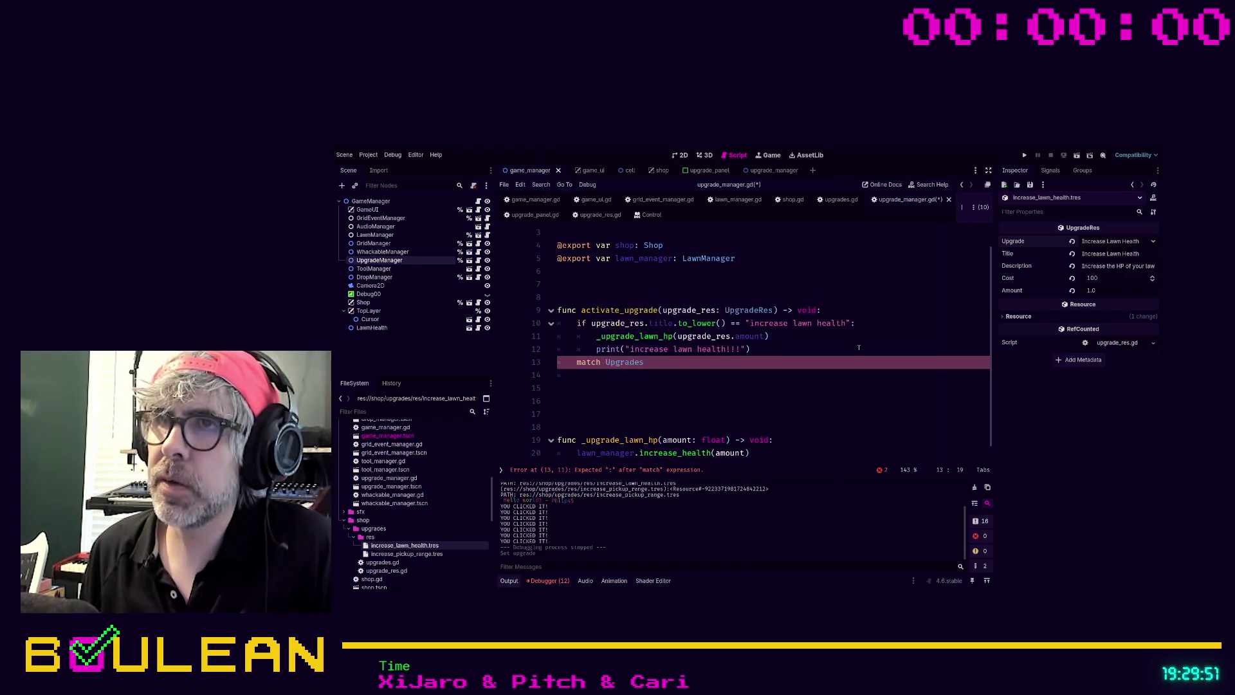
pyautogui.press('Down')
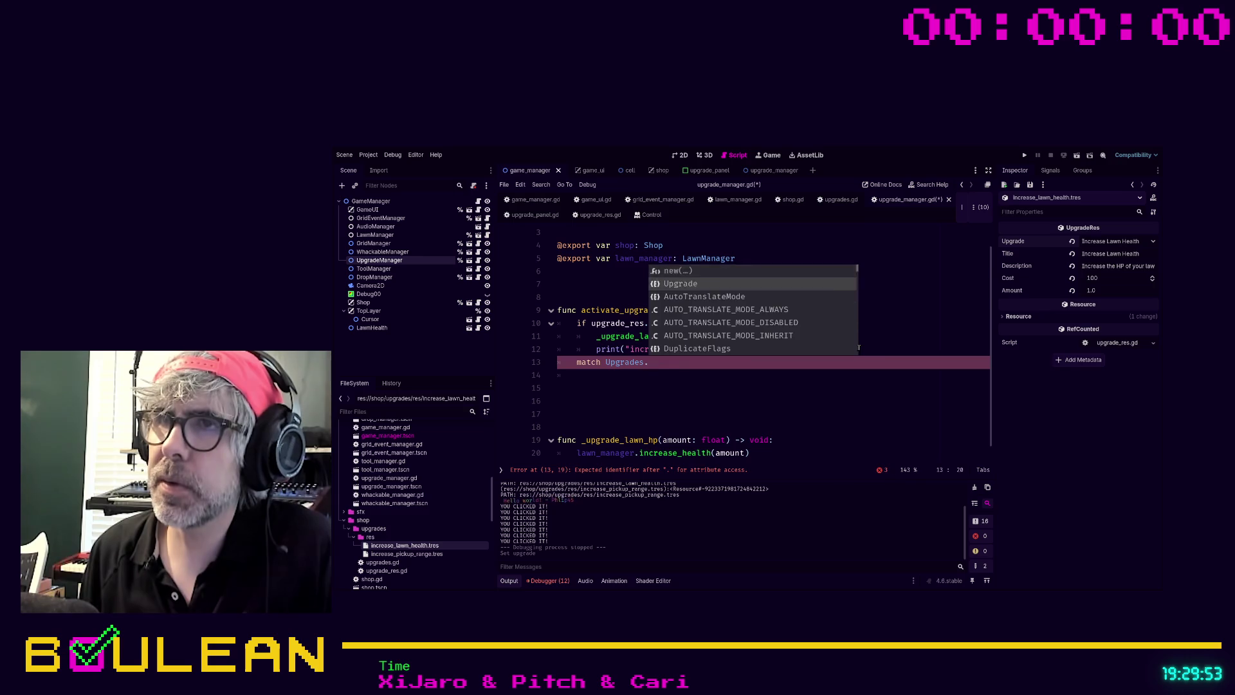
pyautogui.press('Return')
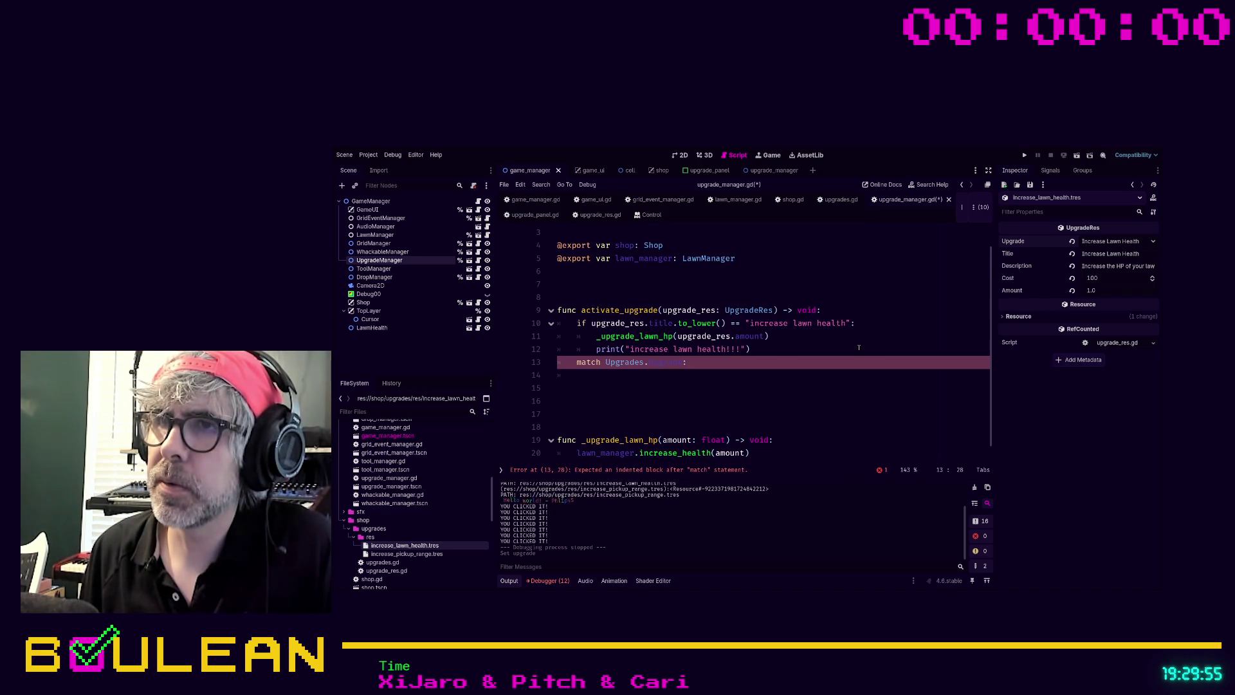
pyautogui.press('Return')
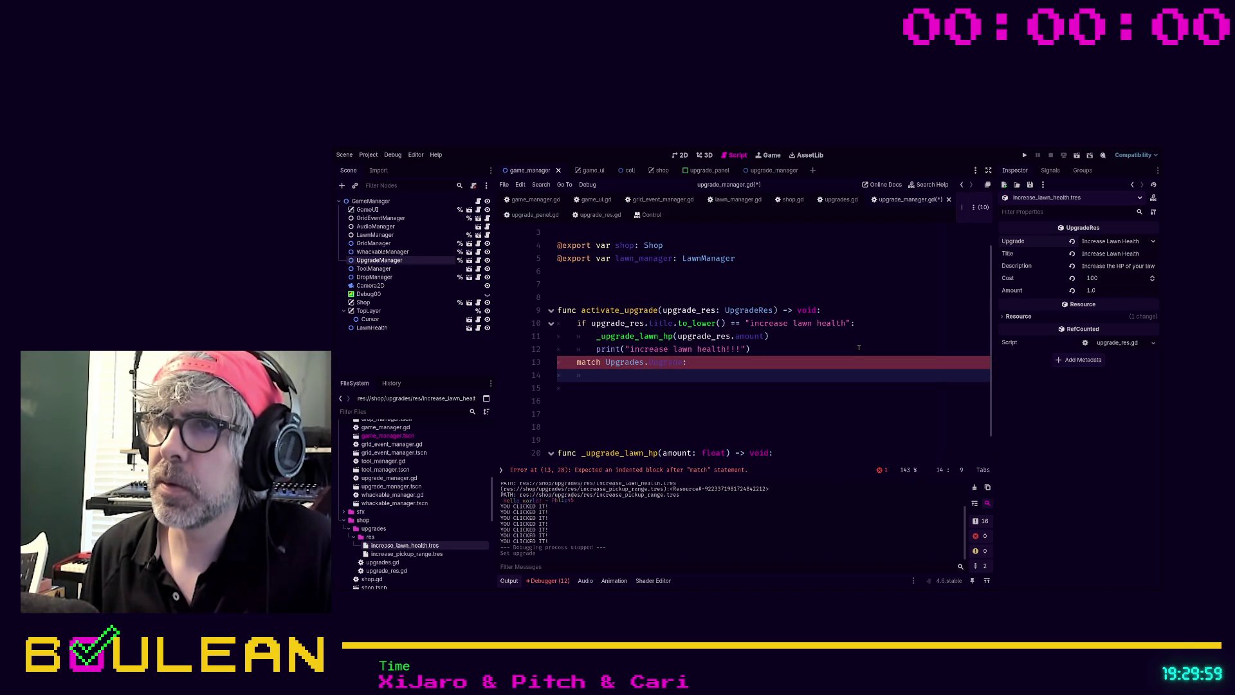
pyautogui.click(683, 363)
pyautogui.keyDown('shift'); pyautogui.click(606, 363); pyautogui.keyUp('shift')
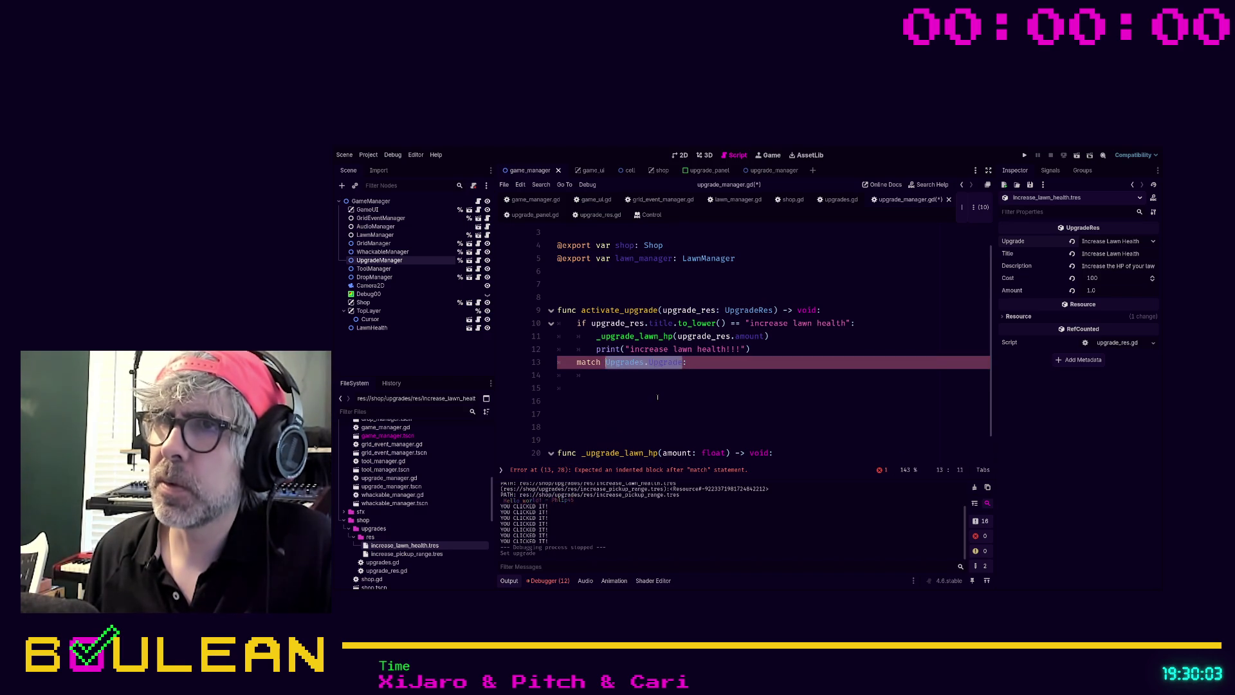
pyautogui.write('upgrad')
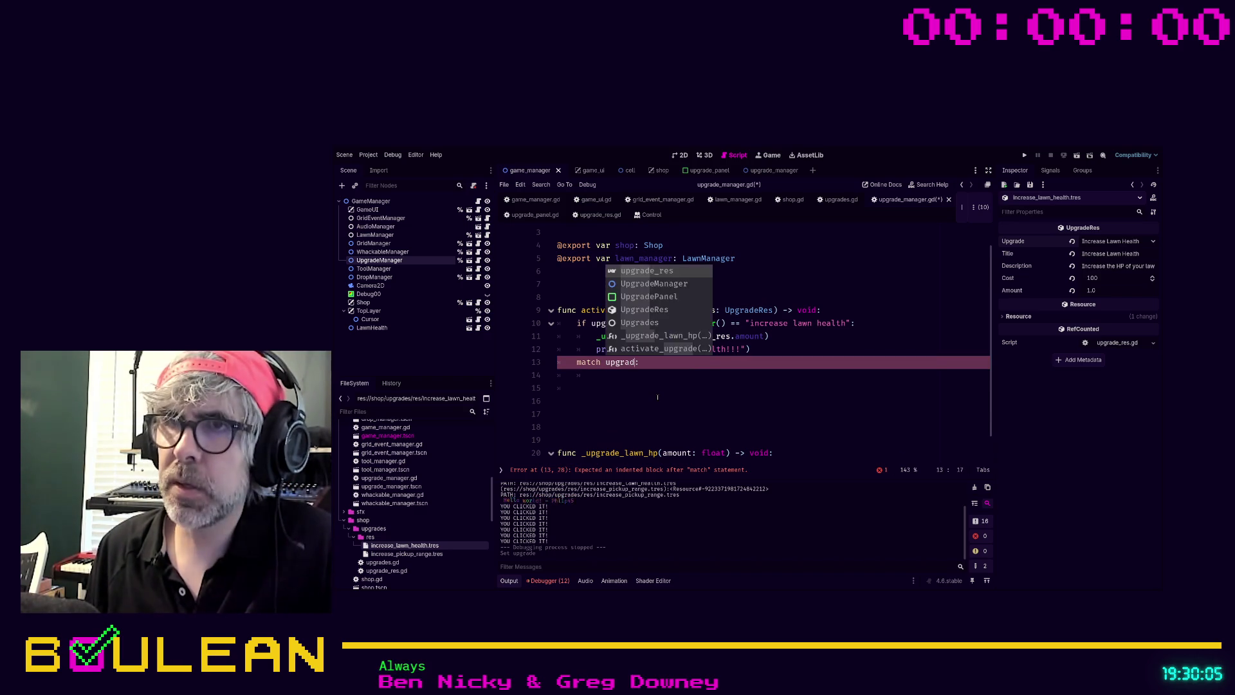
pyautogui.press('Return')
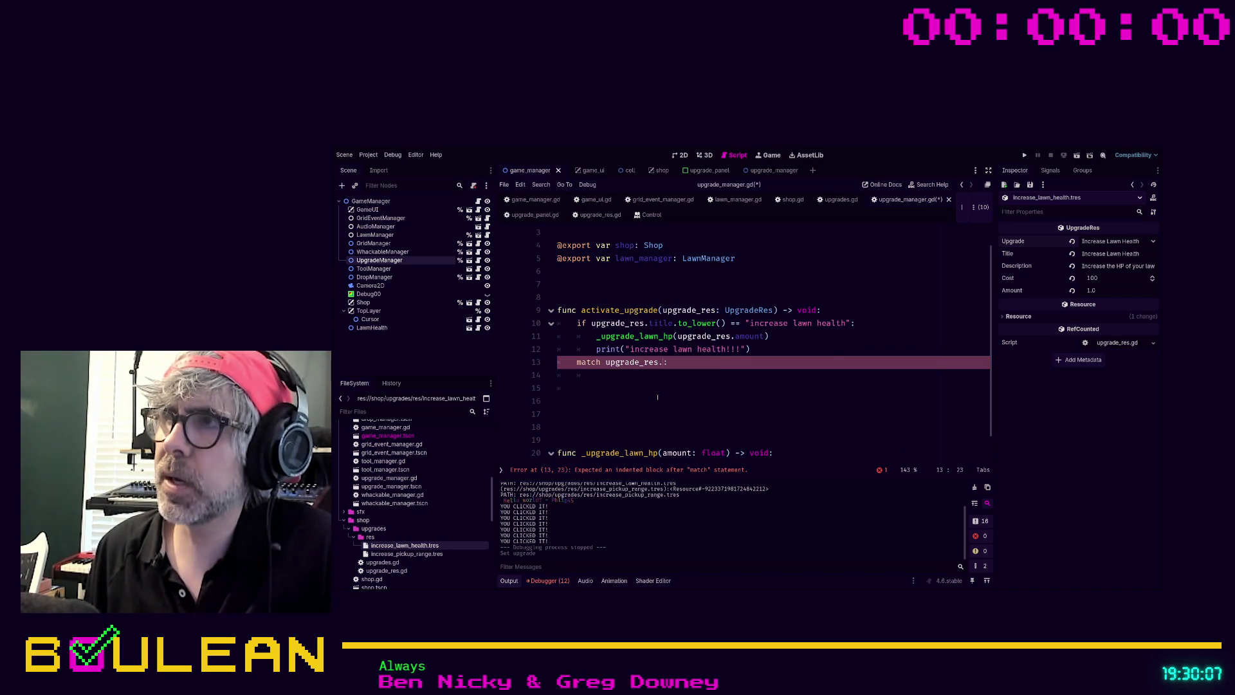
pyautogui.write('.upg')
pyautogui.press('Return')
pyautogui.press('Return')
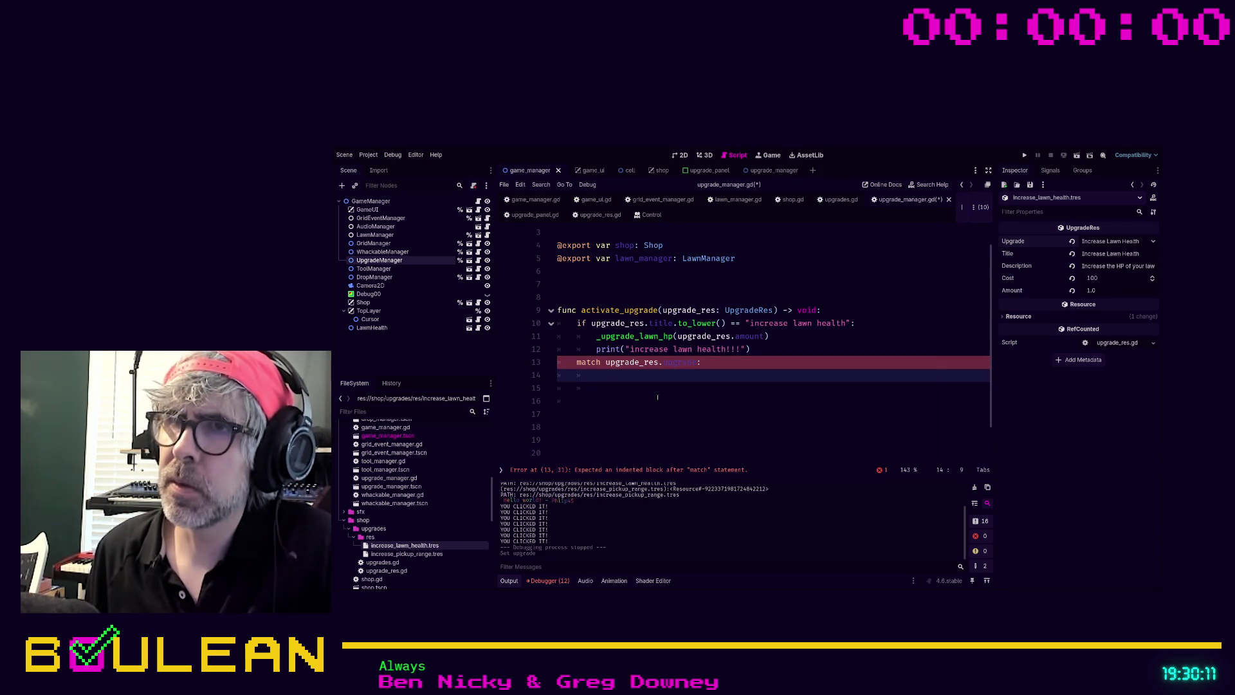
# Step: Add an Upgrades.Upgrade.INCREASE_LAWN_HEALTH case pattern to the match
pyautogui.write('Upgr')
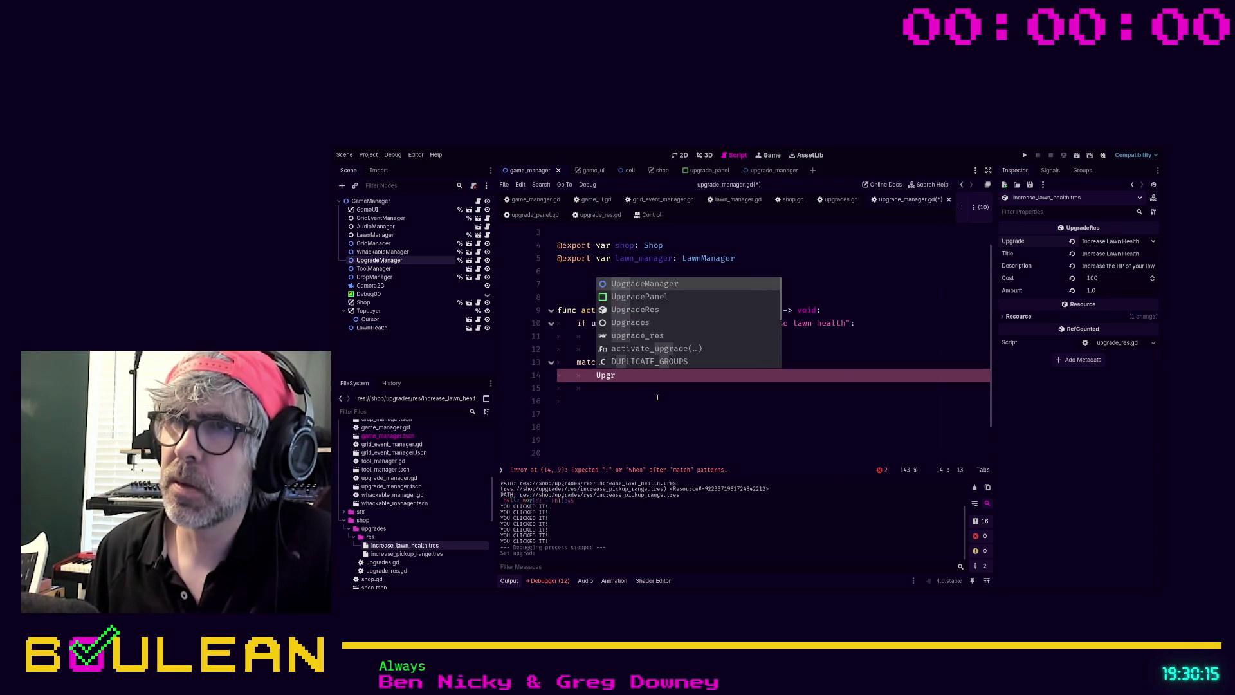
pyautogui.press('Down')
pyautogui.press('Down')
pyautogui.press('Down')
pyautogui.press('Return')
pyautogui.write('.')
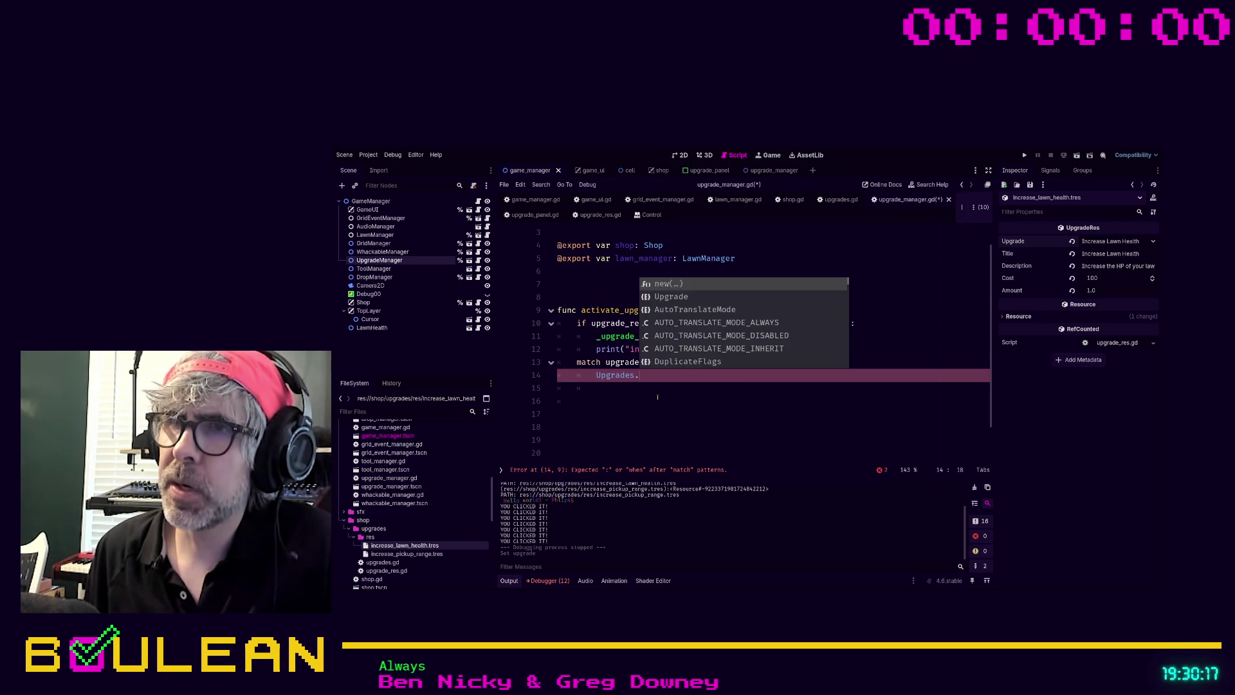
pyautogui.write('upgrade')
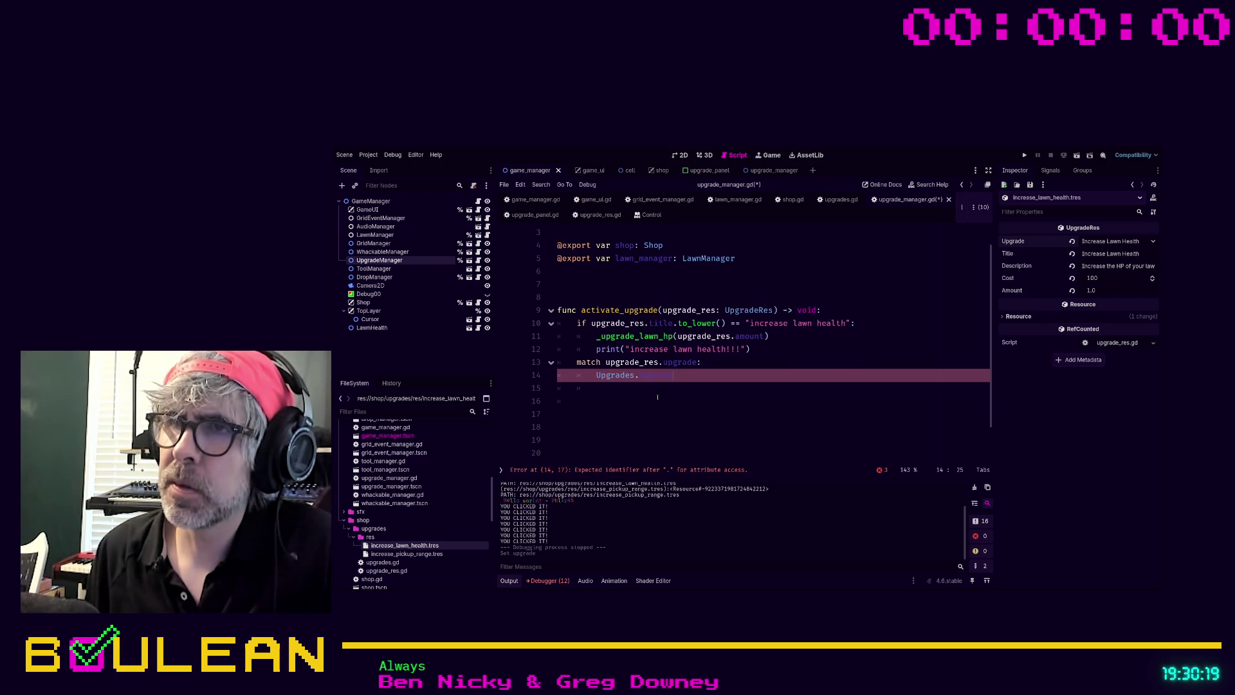
pyautogui.write('.')
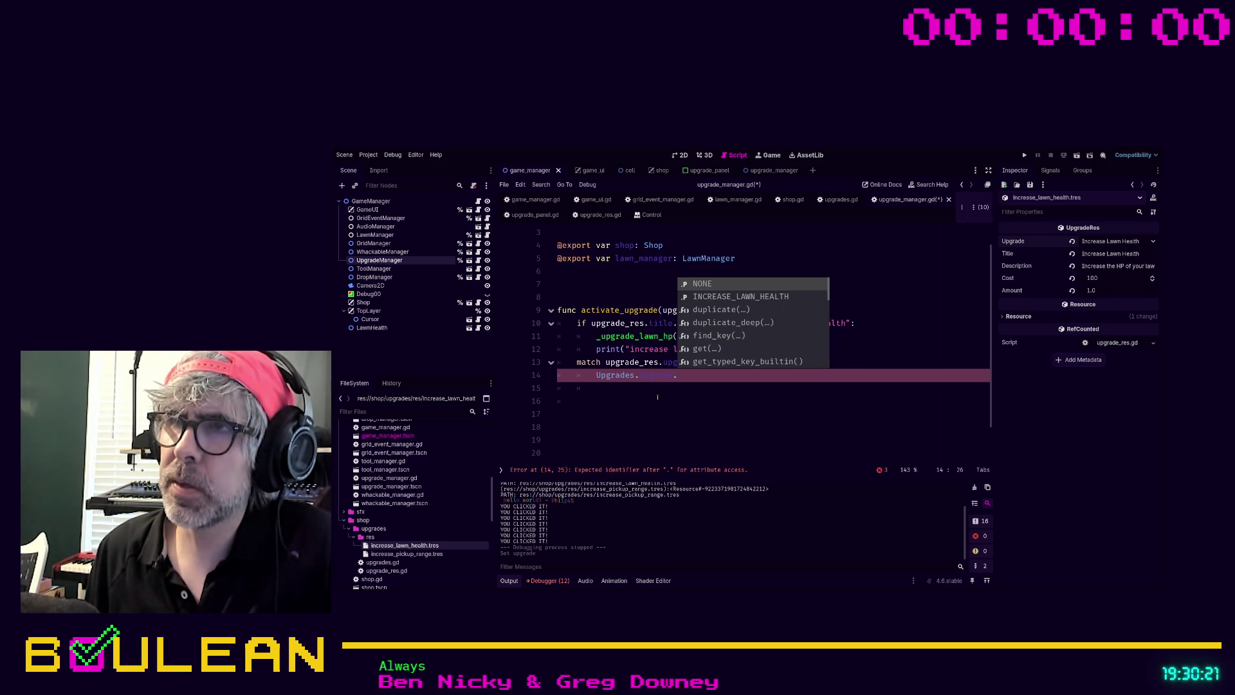
pyautogui.press('Down')
pyautogui.press('Return')
pyautogui.write(':')
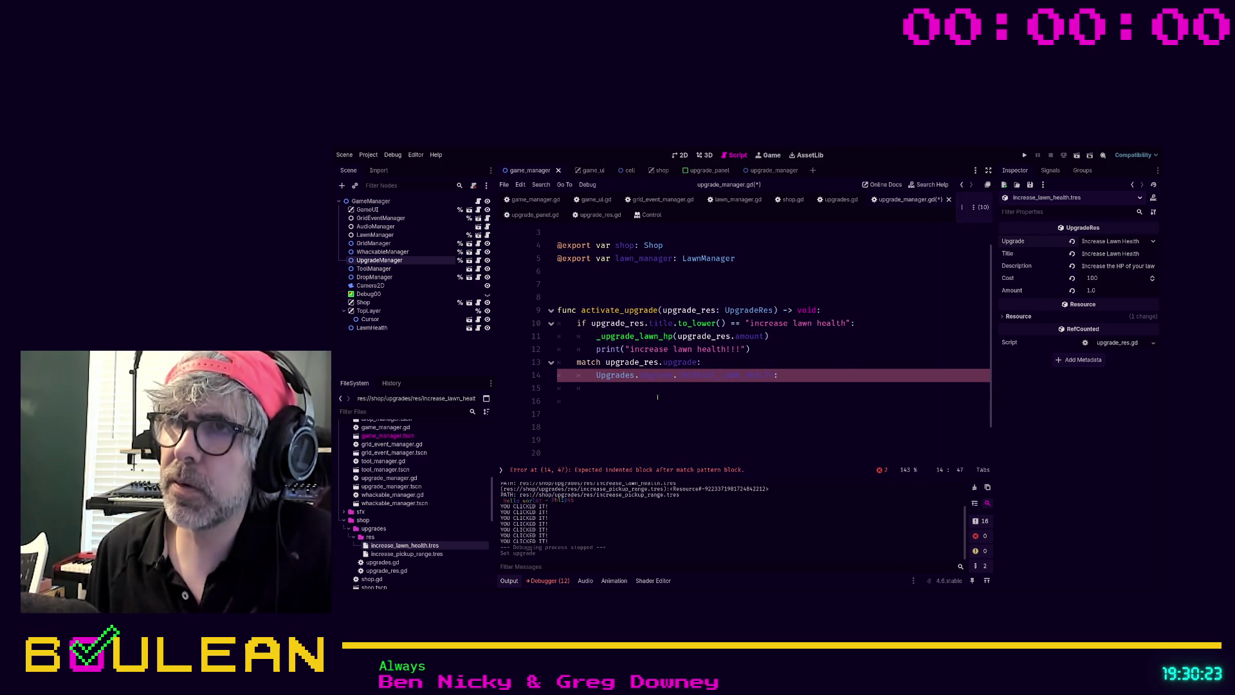
pyautogui.press('Return')
# Step: Copy the _upgrade_lawn_hp call and print line into the new case, indented one level deeper
pyautogui.press('Up')
pyautogui.press('Up')
pyautogui.press('Up')
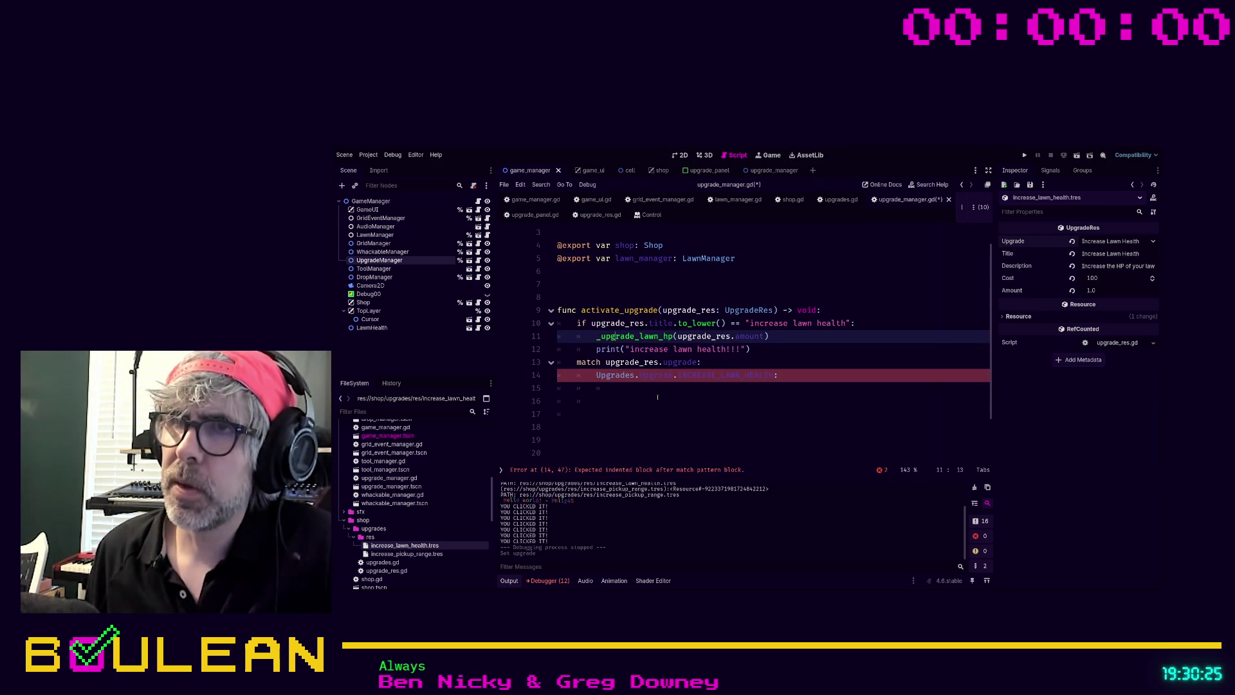
pyautogui.press('Down')
pyautogui.hotkey('shift', 'Home')
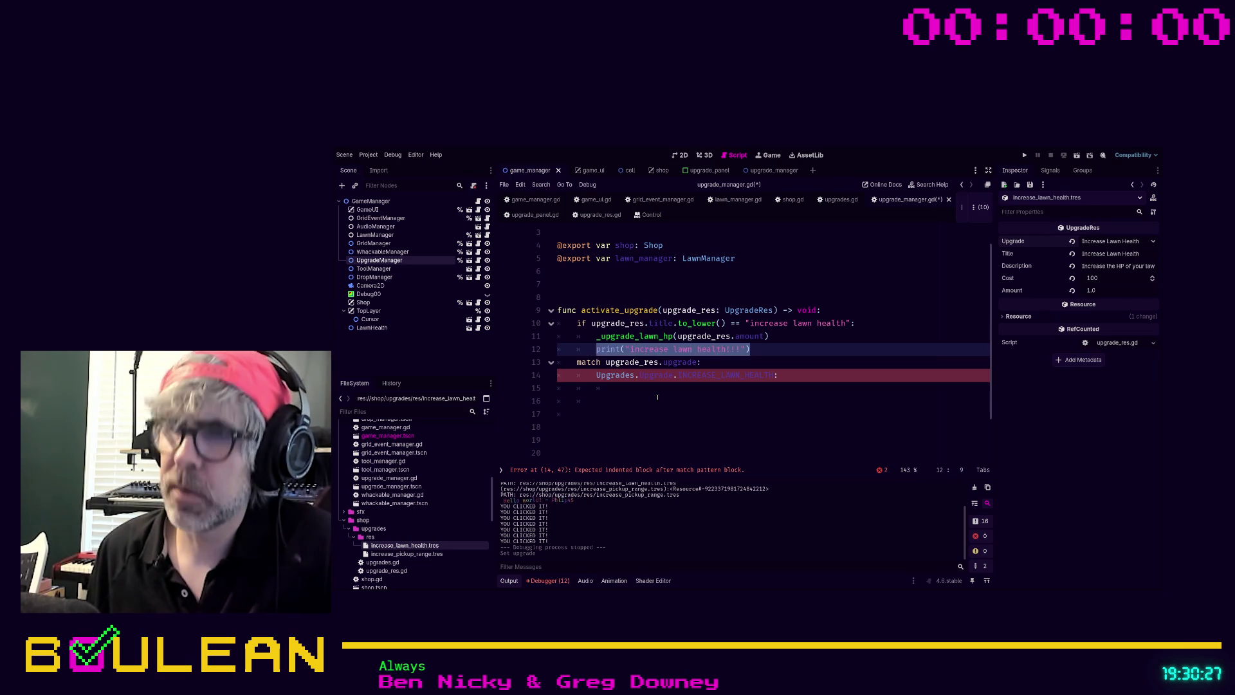
pyautogui.hotkey('shift', 'Up')
pyautogui.press('Down')
pyautogui.press('Down')
pyautogui.press('Down')
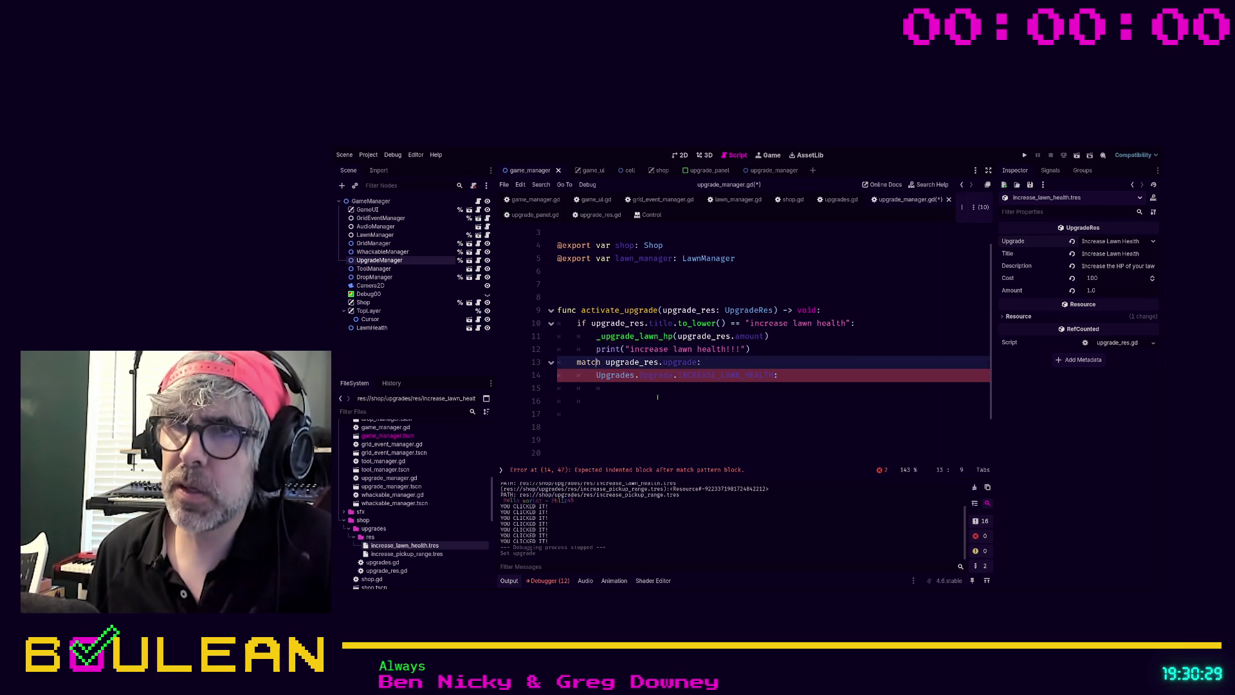
pyautogui.write('_upgrade_lawn_hp(upgrade_res.amount) \t\tprint("increase lawn health!!!")')
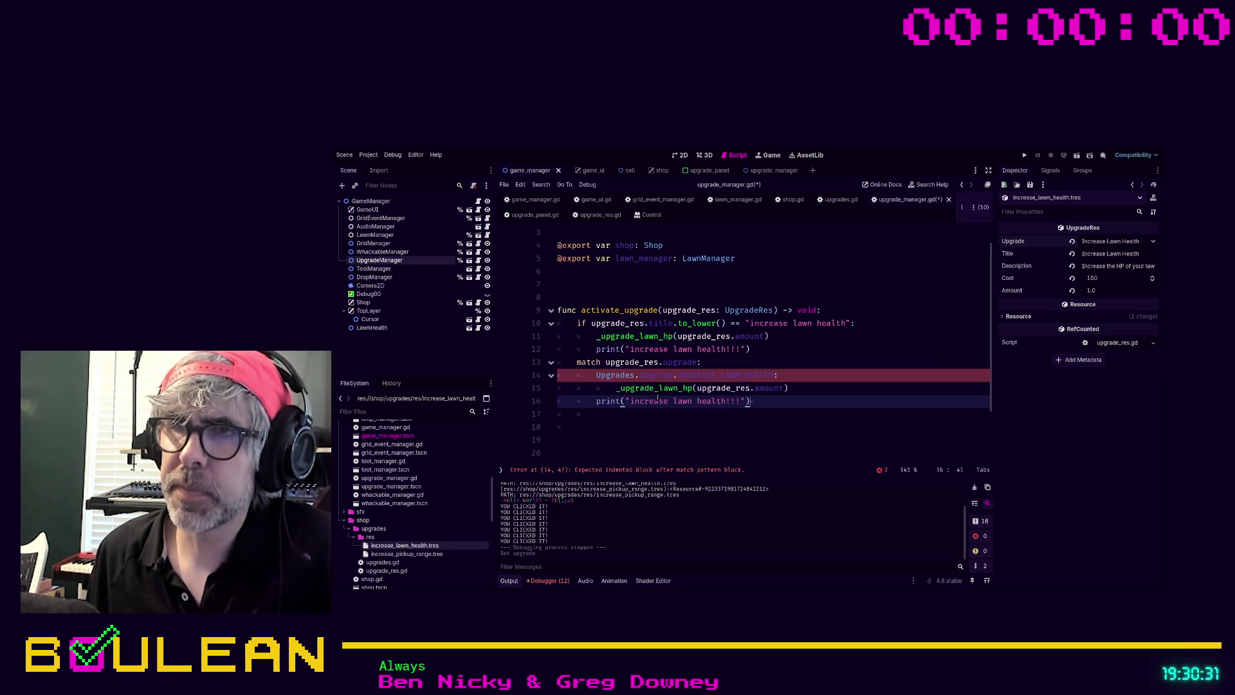
pyautogui.press('Up')
pyautogui.press('Left')
pyautogui.press('Left')
pyautogui.press('Home')
pyautogui.press('Tab')
pyautogui.press('Down')
pyautogui.press('Tab')
# Step: Comment out the old if block with Ctrl+K, save the script, and run the game
pyautogui.press('Up')
pyautogui.press('Up')
pyautogui.press('Up')
pyautogui.press('End')
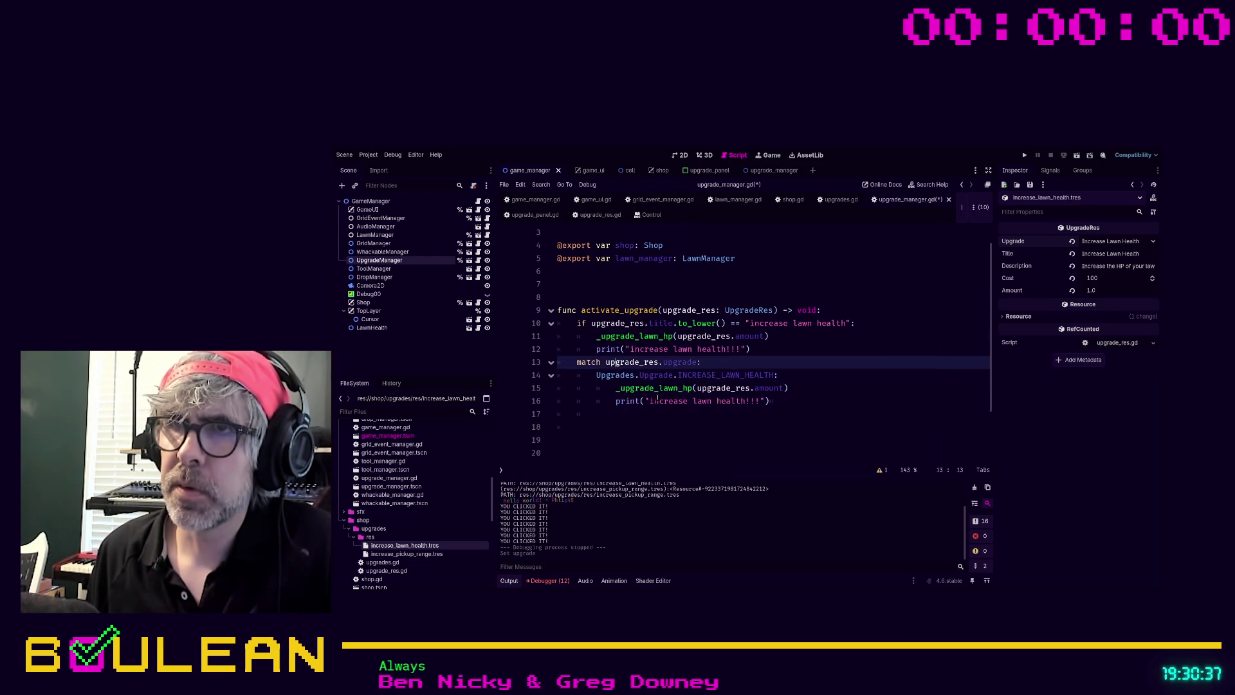
pyautogui.hotkey('shift', 'Home')
pyautogui.hotkey('shift', 'Home')
pyautogui.hotkey('shift', 'Up')
pyautogui.hotkey('shift', 'Up')
pyautogui.hotkey('ctrl', 'k')
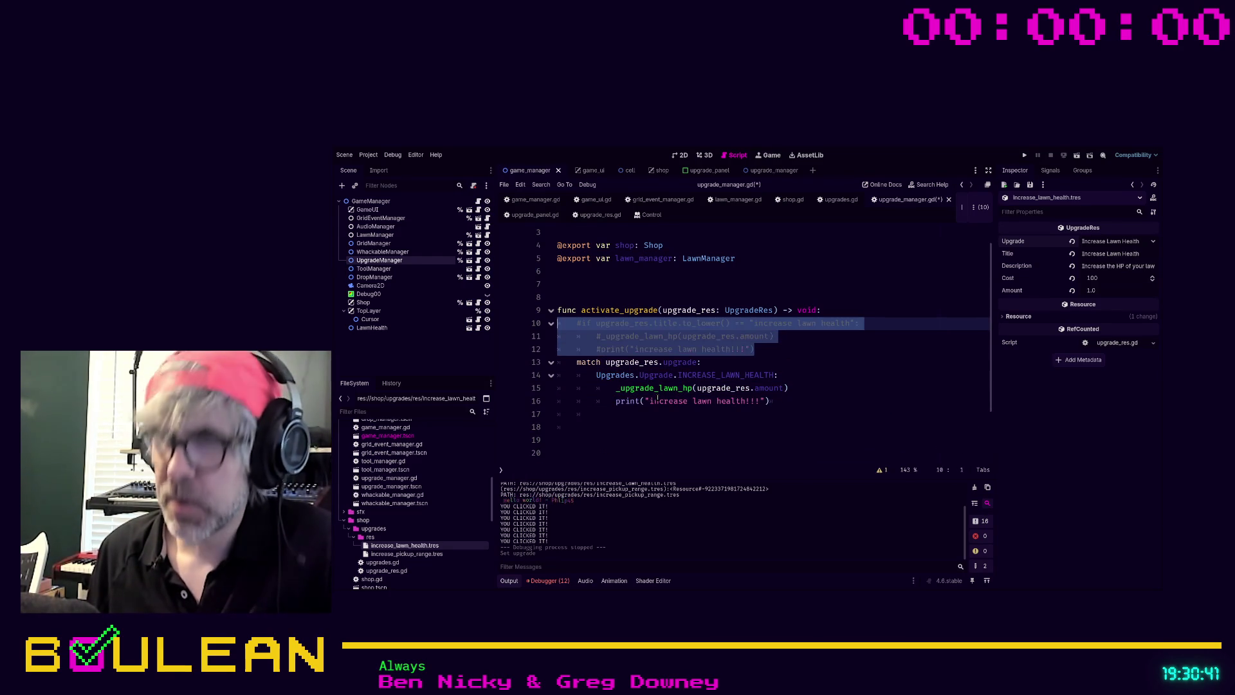
pyautogui.click(680, 443)
pyautogui.hotkey('ctrl', 's')
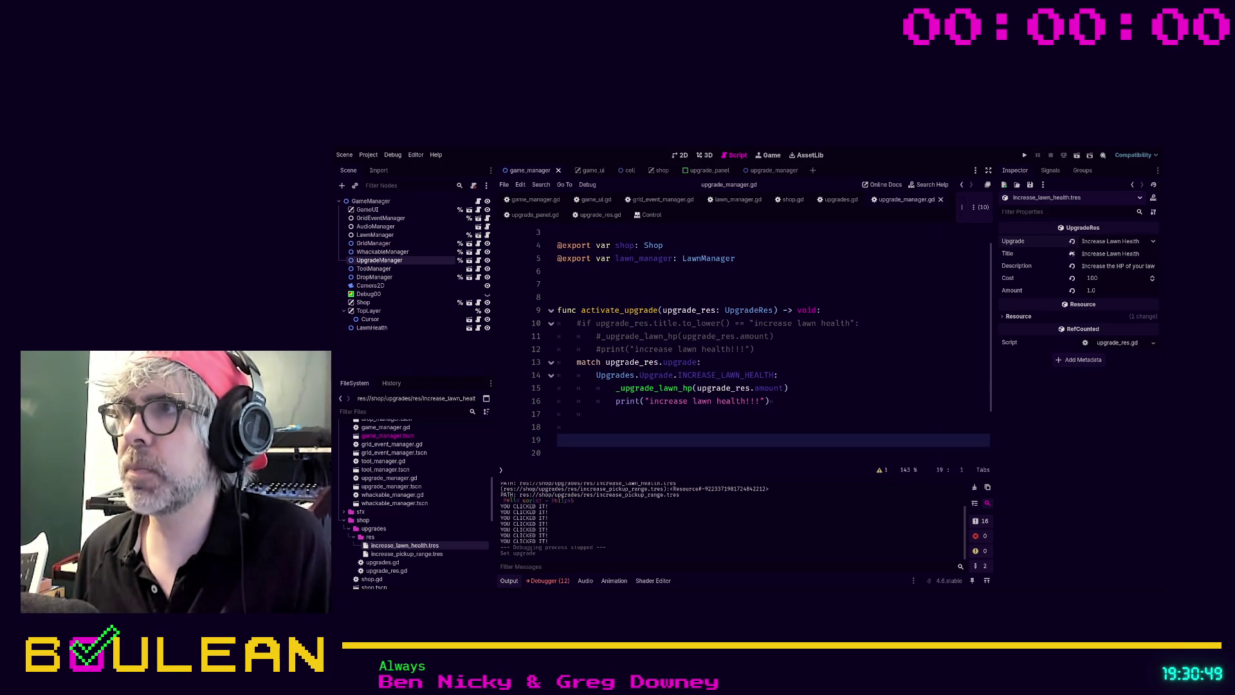
pyautogui.click(779, 375)
pyautogui.press('F5')
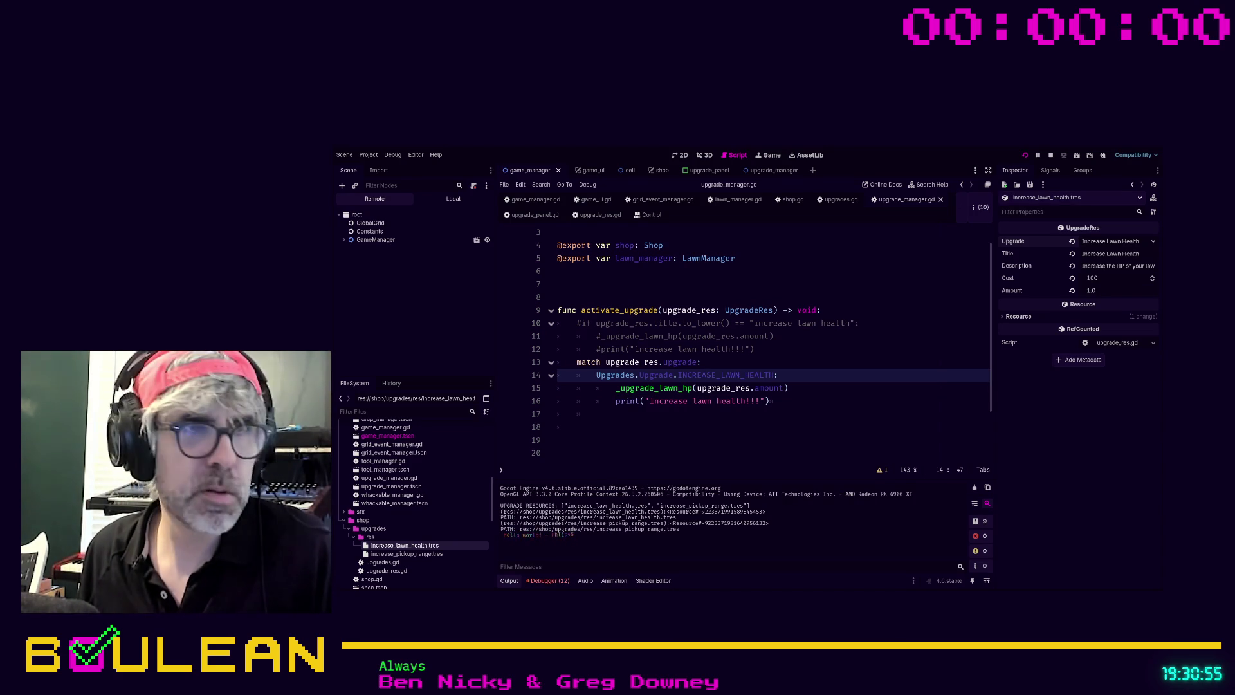
# Step: Buy Increase Lawn Health three times in the running game's shop, then stop the game
pyautogui.hotkey('alt', 'Tab')
pyautogui.click(536, 245)
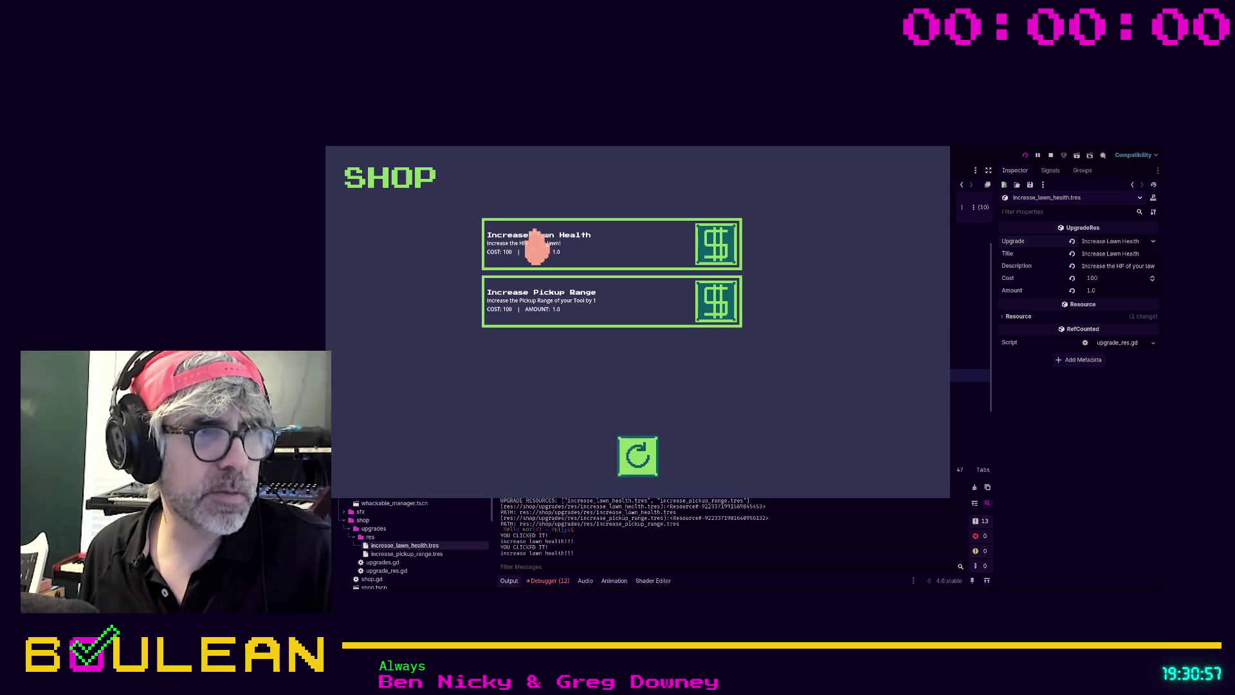
pyautogui.click(536, 244)
pyautogui.click(536, 244)
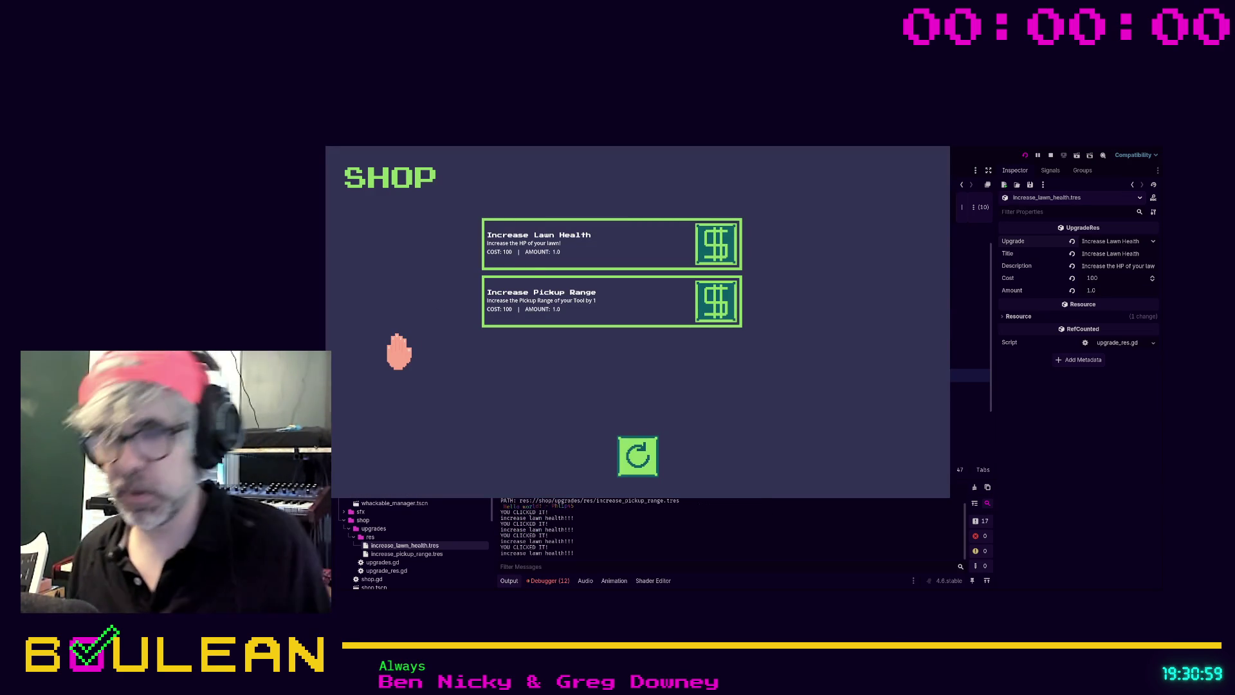
pyautogui.press('F8')
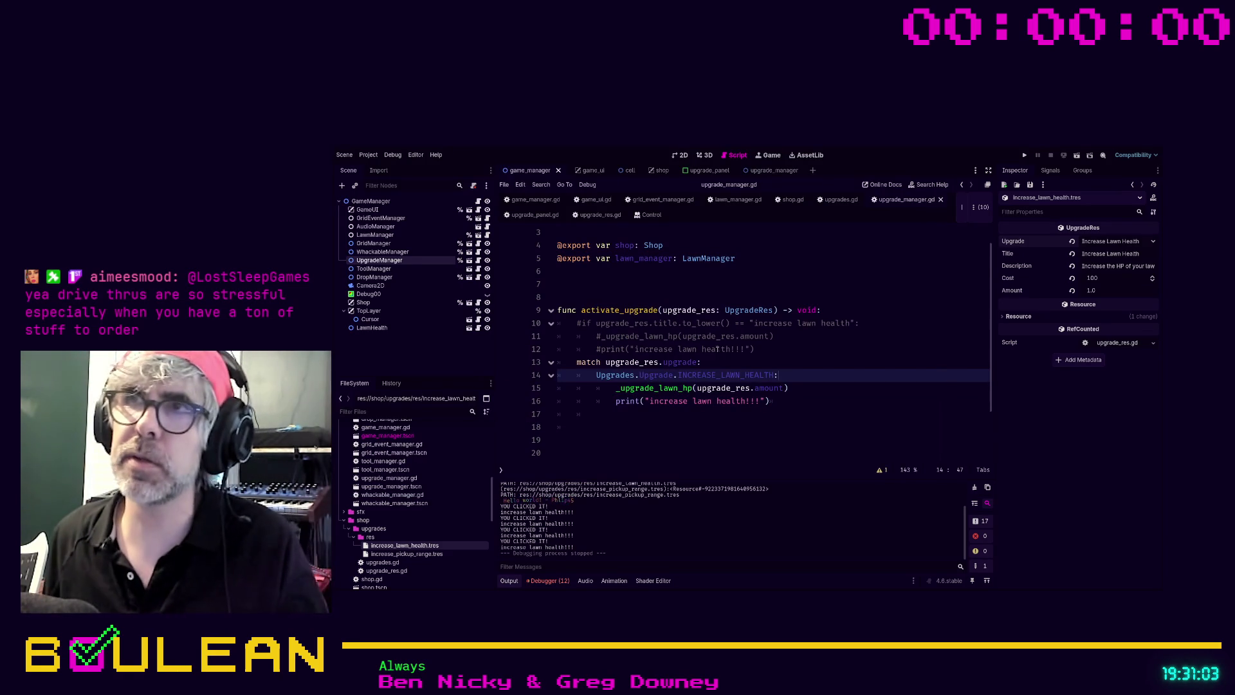
# Step: Delete the commented-out if lines 10–12 from activate_upgrade and save upgrade_manager.gd
pyautogui.click(766, 347)
pyautogui.moveTo(766, 347); pyautogui.dragTo(557, 323)
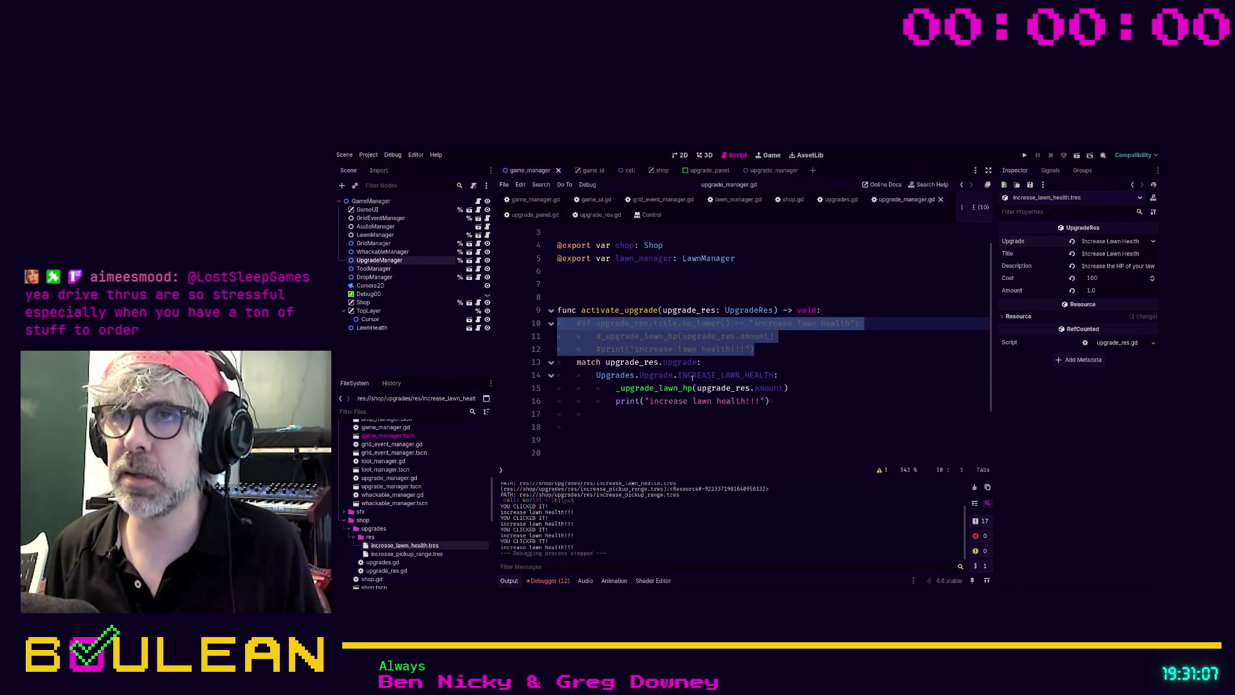
pyautogui.press('BackSpace')
pyautogui.press('BackSpace')
pyautogui.click(706, 388)
pyautogui.hotkey('ctrl', 's')
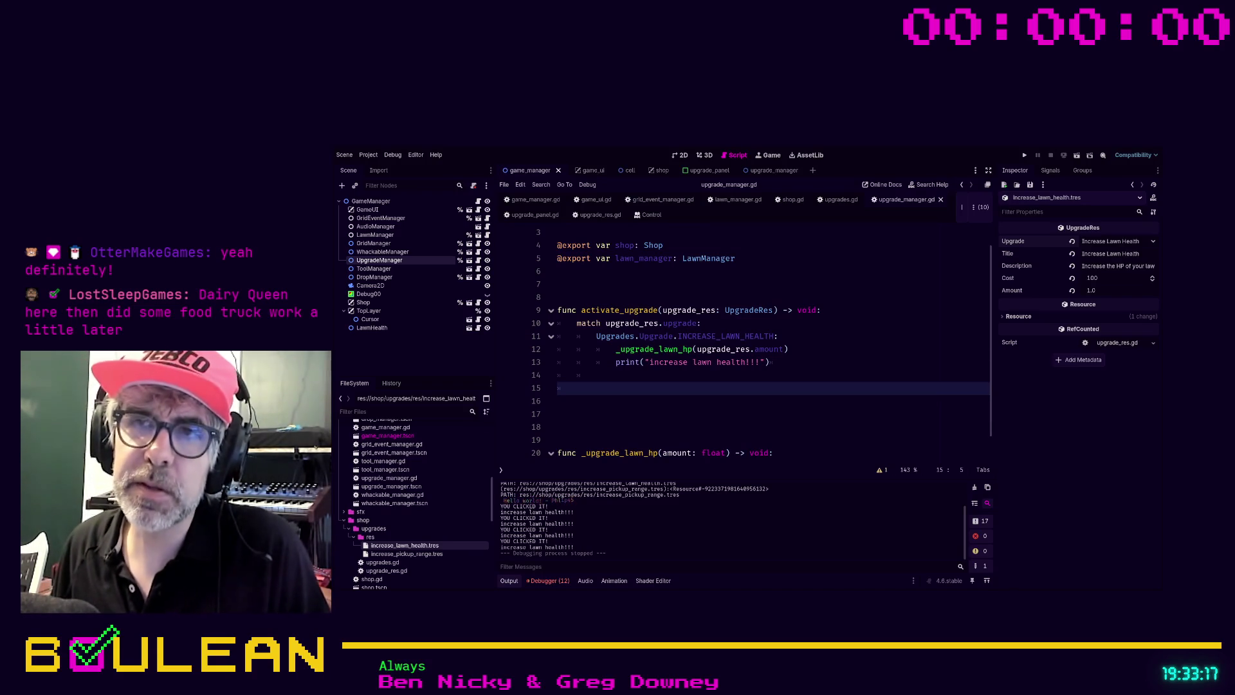
# Step: Remove the extra blank lines between the match block and _upgrade_lawn_hp
pyautogui.click(627, 396)
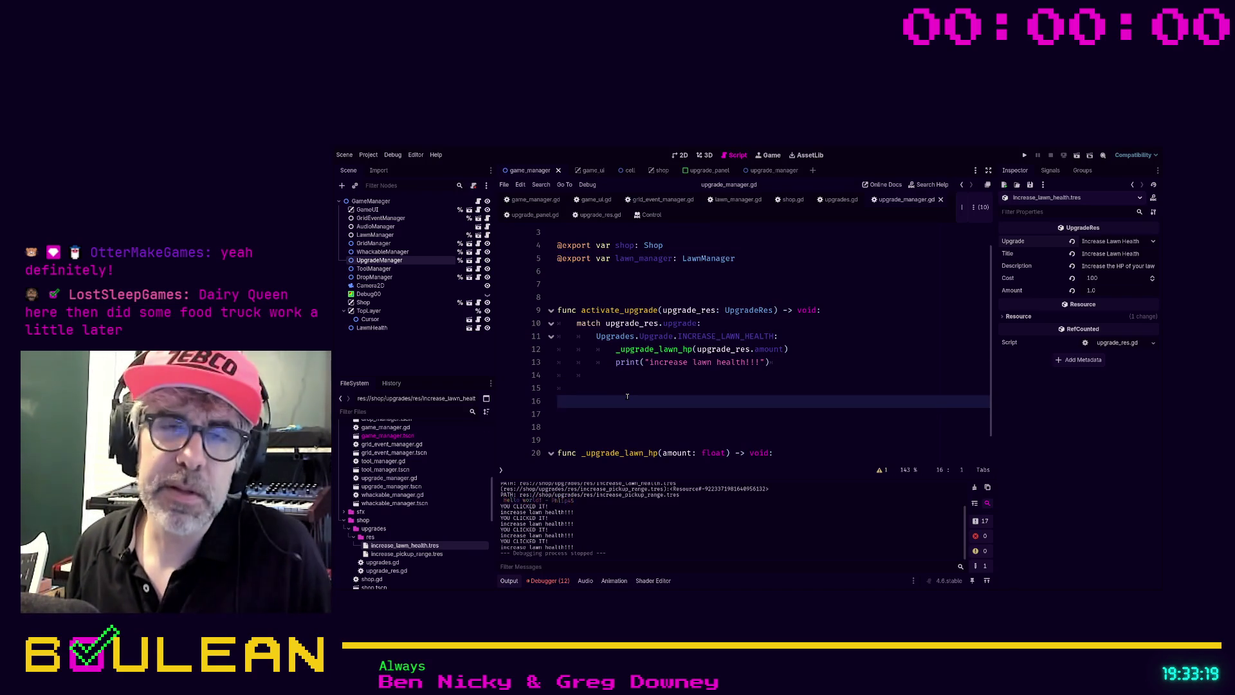
pyautogui.press('Up')
pyautogui.press('Up')
pyautogui.hotkey('ctrl', 'shift', 'k')
pyautogui.hotkey('ctrl', 'shift', 'k')
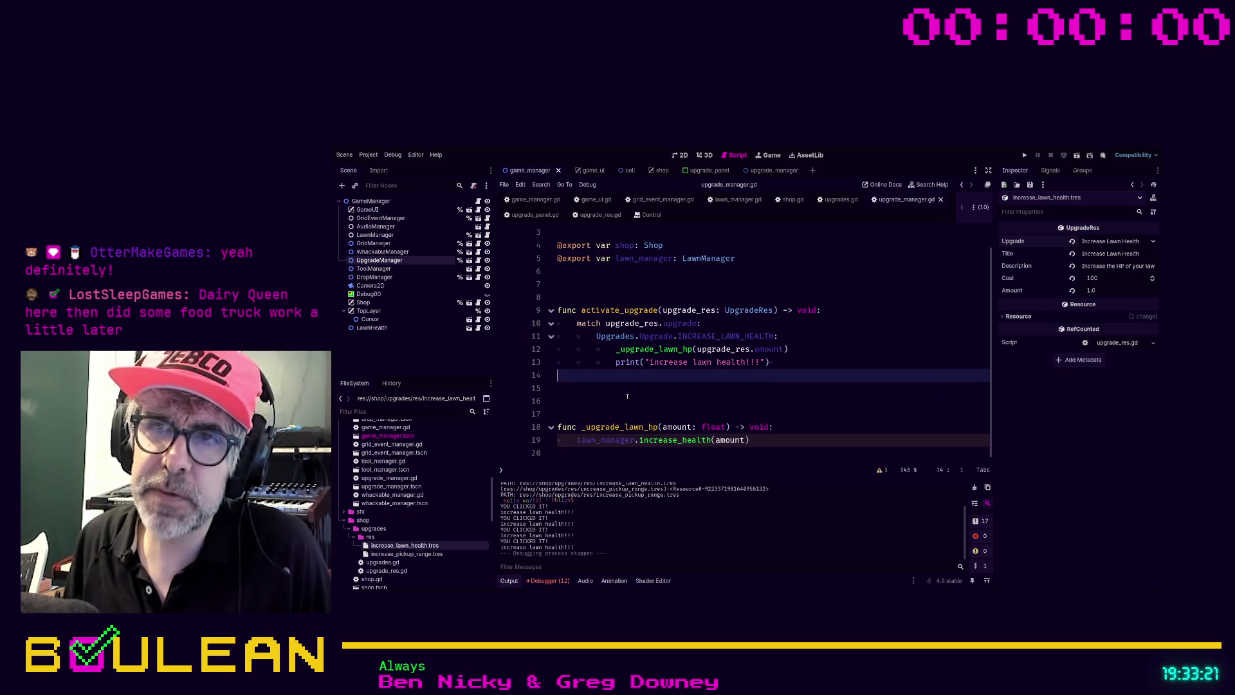
pyautogui.press('Down')
pyautogui.press('Down')
pyautogui.press('Down')
pyautogui.press('BackSpace')
pyautogui.press('BackSpace')
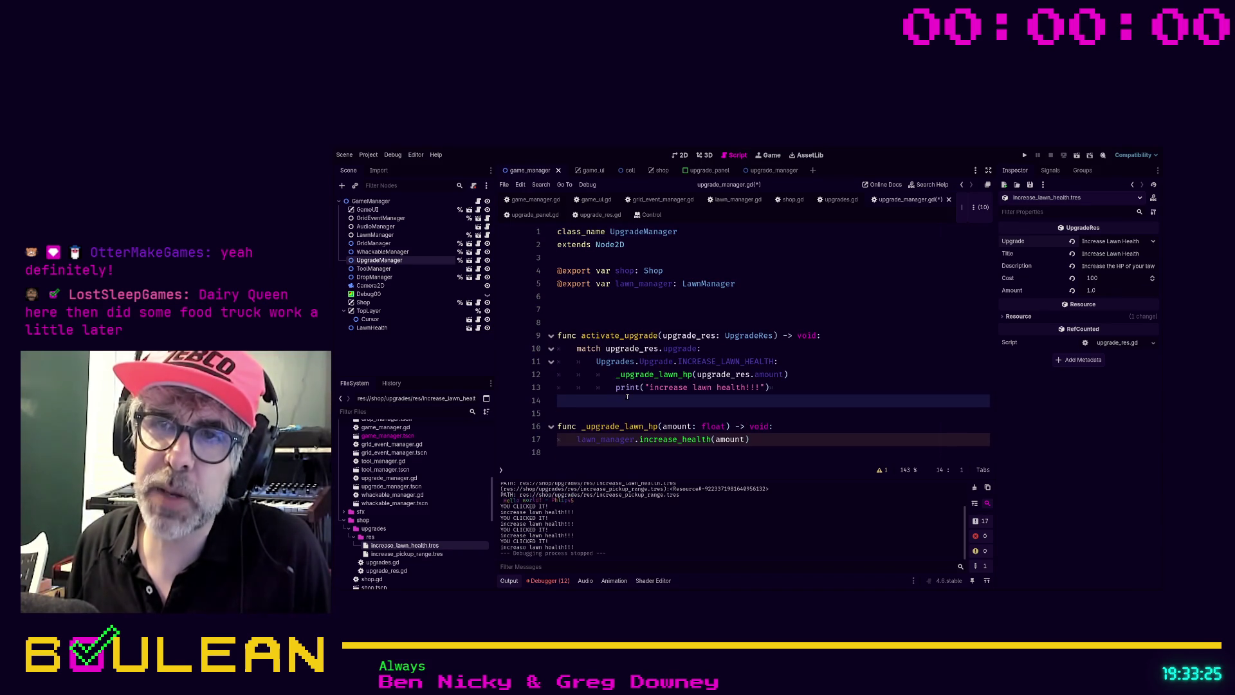
pyautogui.press('Up')
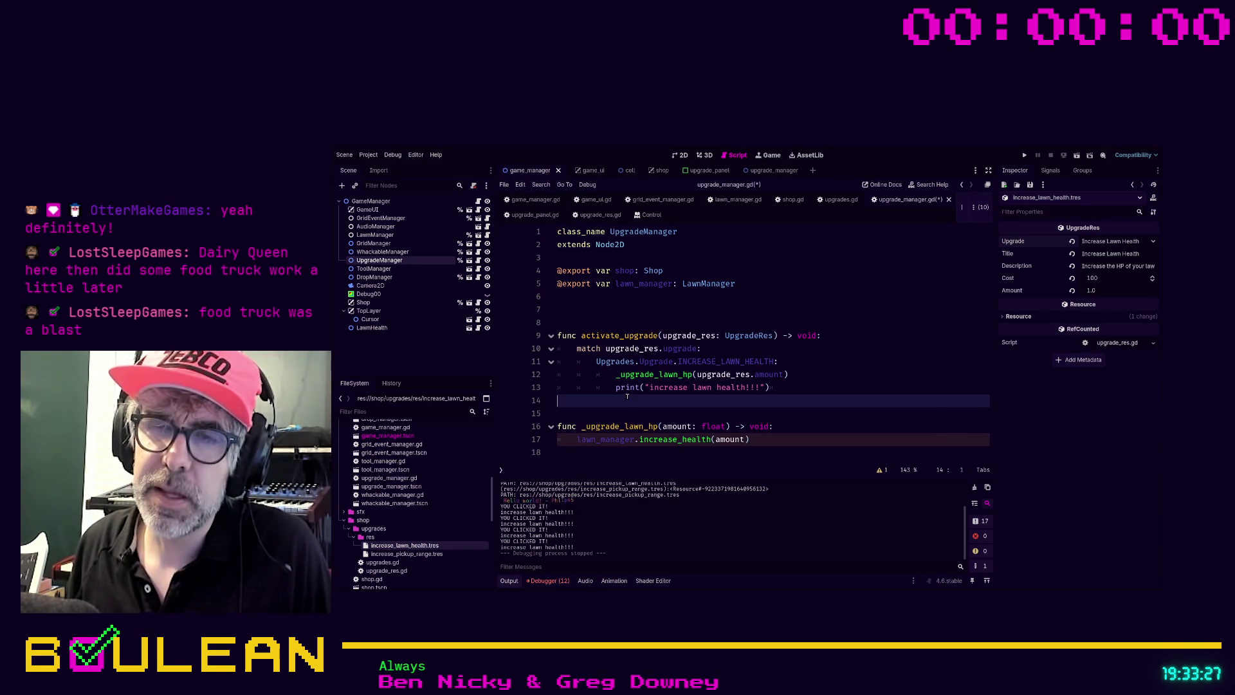
pyautogui.press('Down')
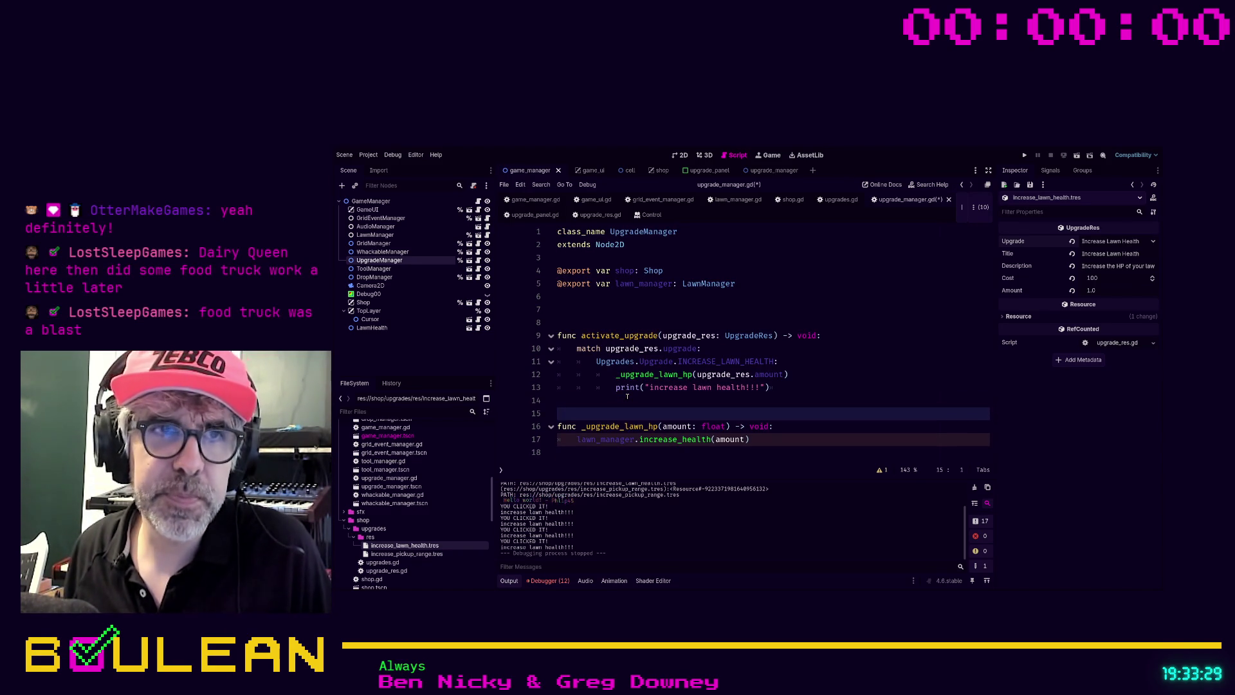
# Step: Save upgrade_manager.gd and jump to the increase_health definition in lawn_manager.gd
pyautogui.click(613, 400)
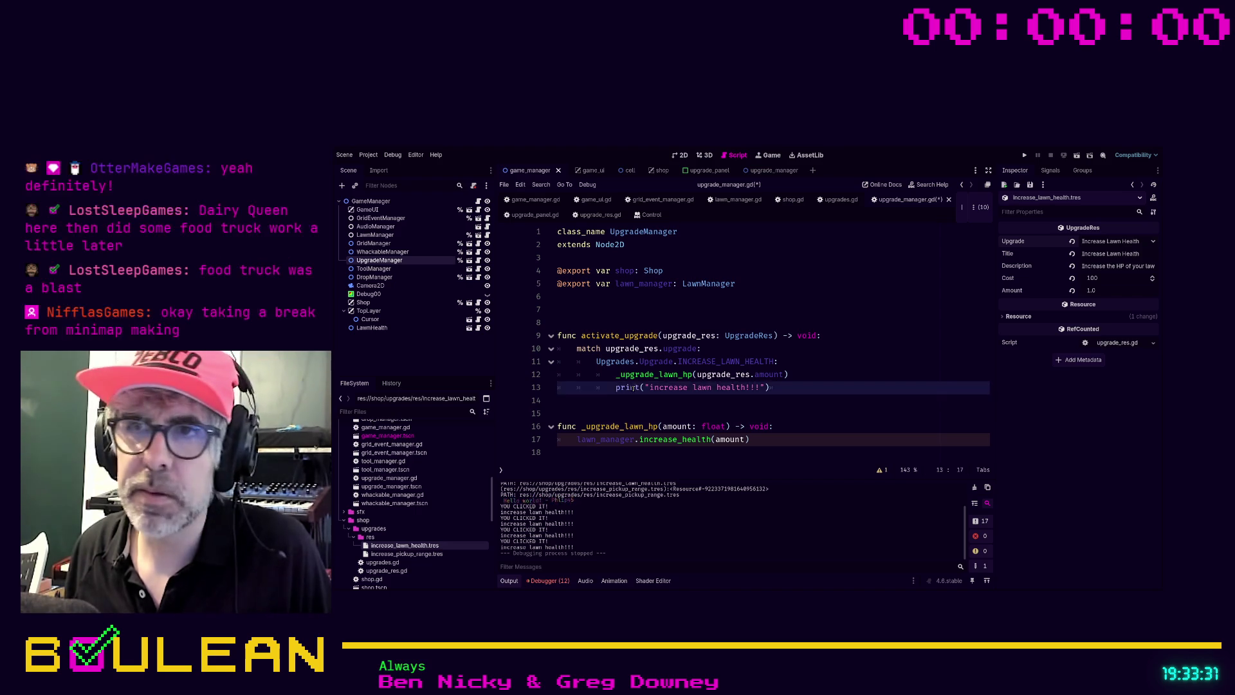
pyautogui.hotkey('ctrl', 's')
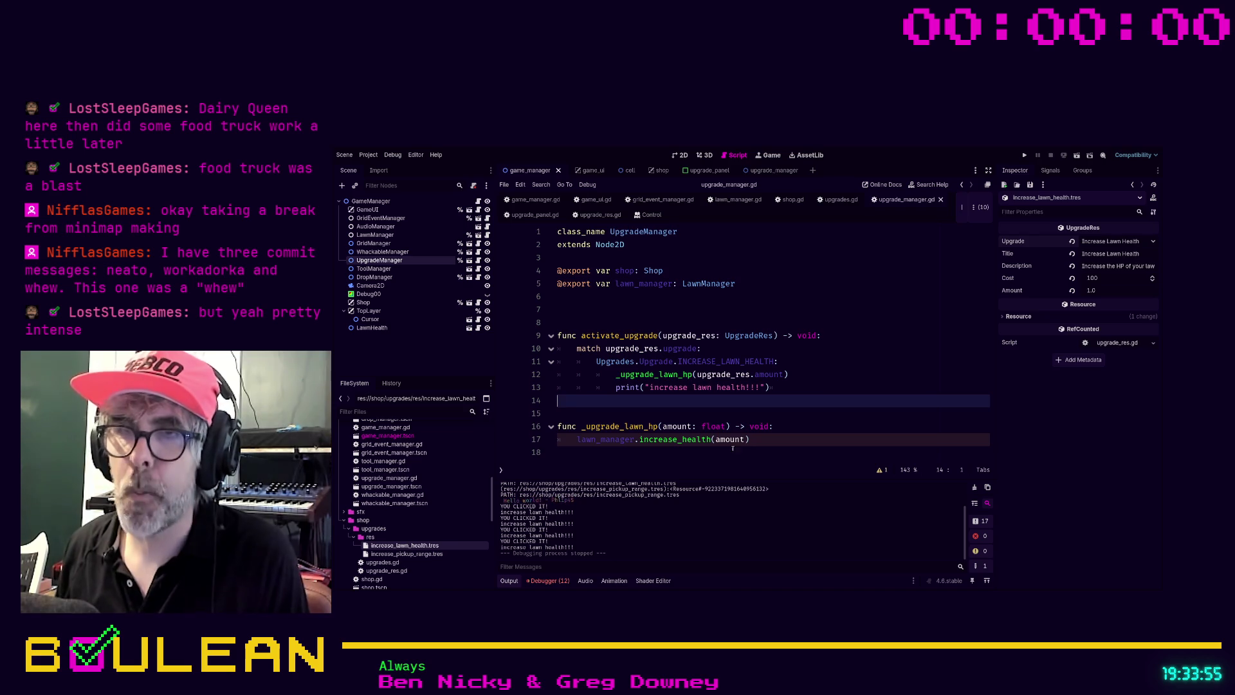
pyautogui.keyDown('ctrl'); pyautogui.click(660, 443); pyautogui.keyUp('ctrl')
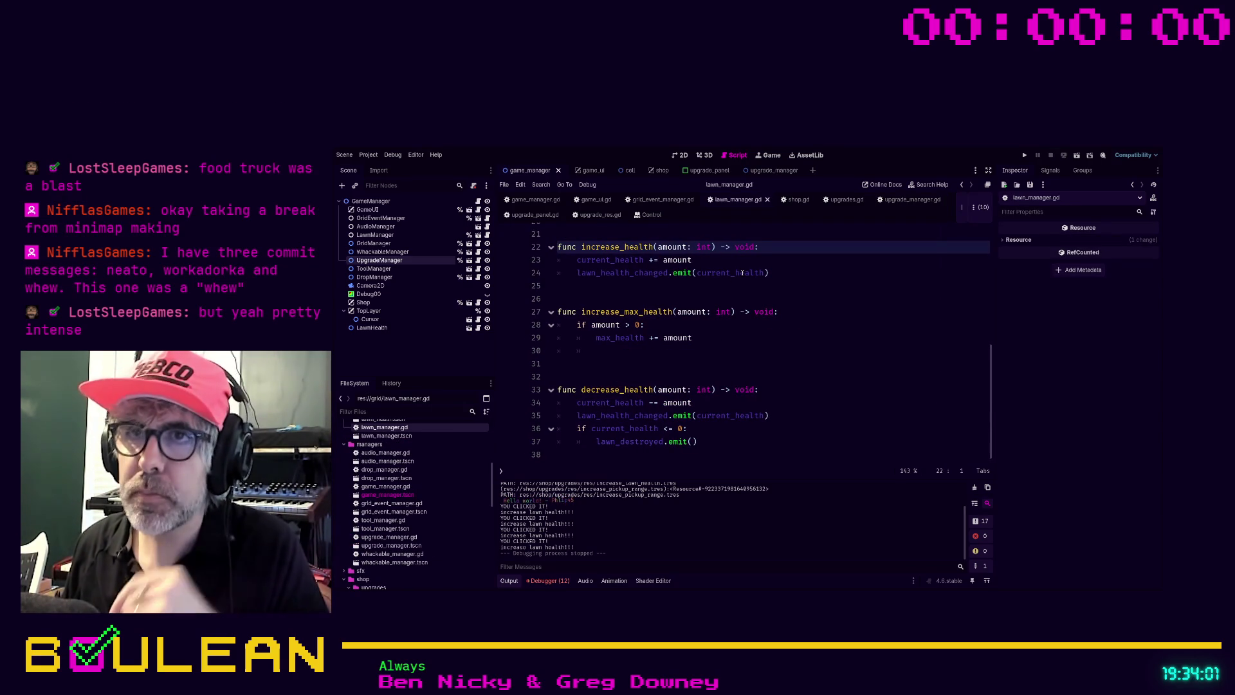
# Step: Add print("lawn_manager: Increase Health") after the emit line, then run and stop the game
pyautogui.click(799, 272)
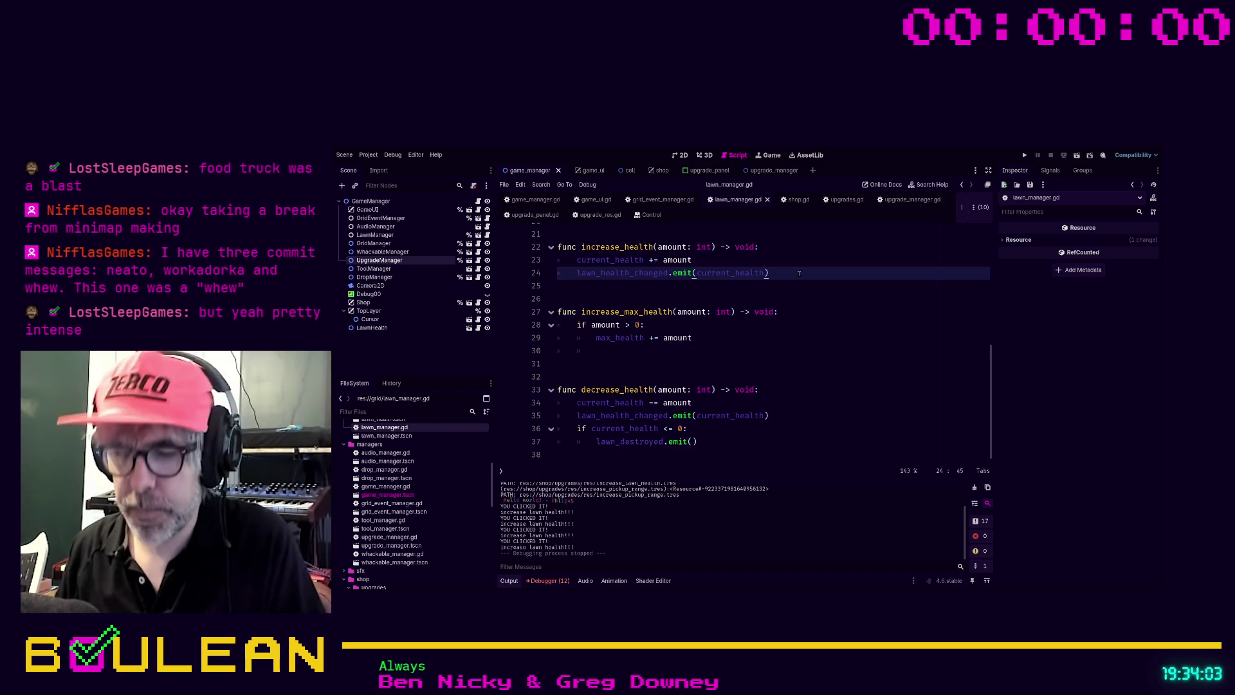
pyautogui.press('Return')
pyautogui.write('print(')
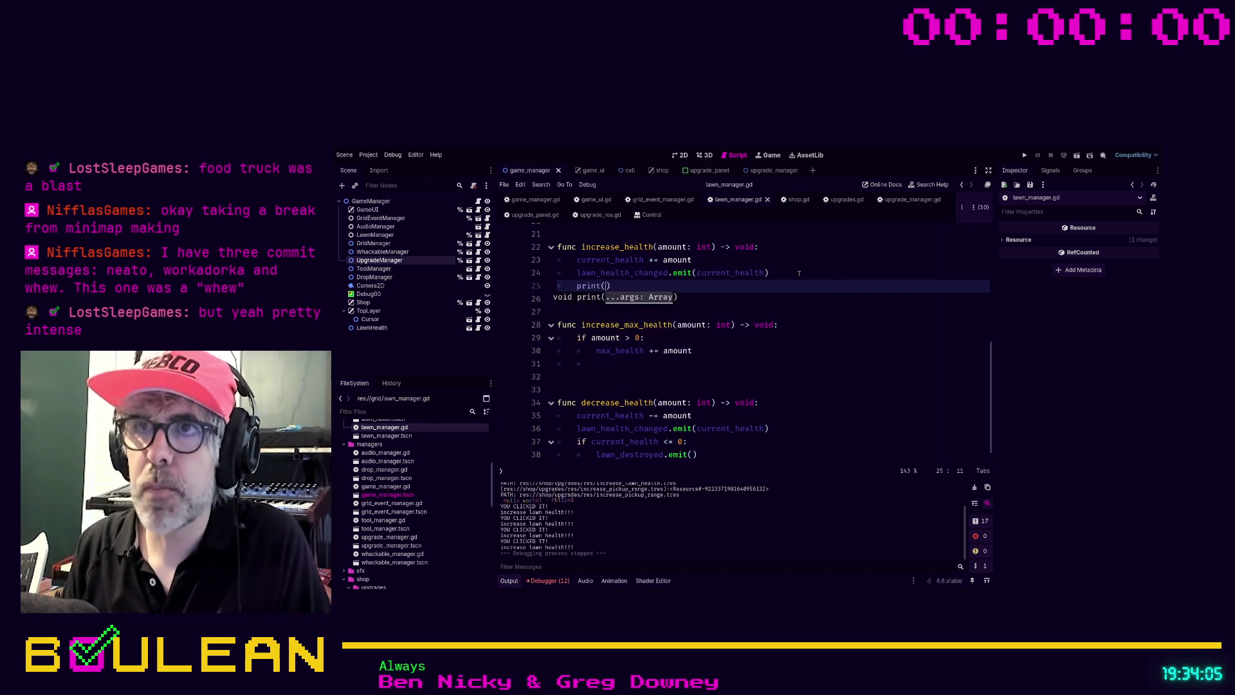
pyautogui.write('curr')
pyautogui.press('BackSpace')
pyautogui.press('BackSpace')
pyautogui.press('BackSpace')
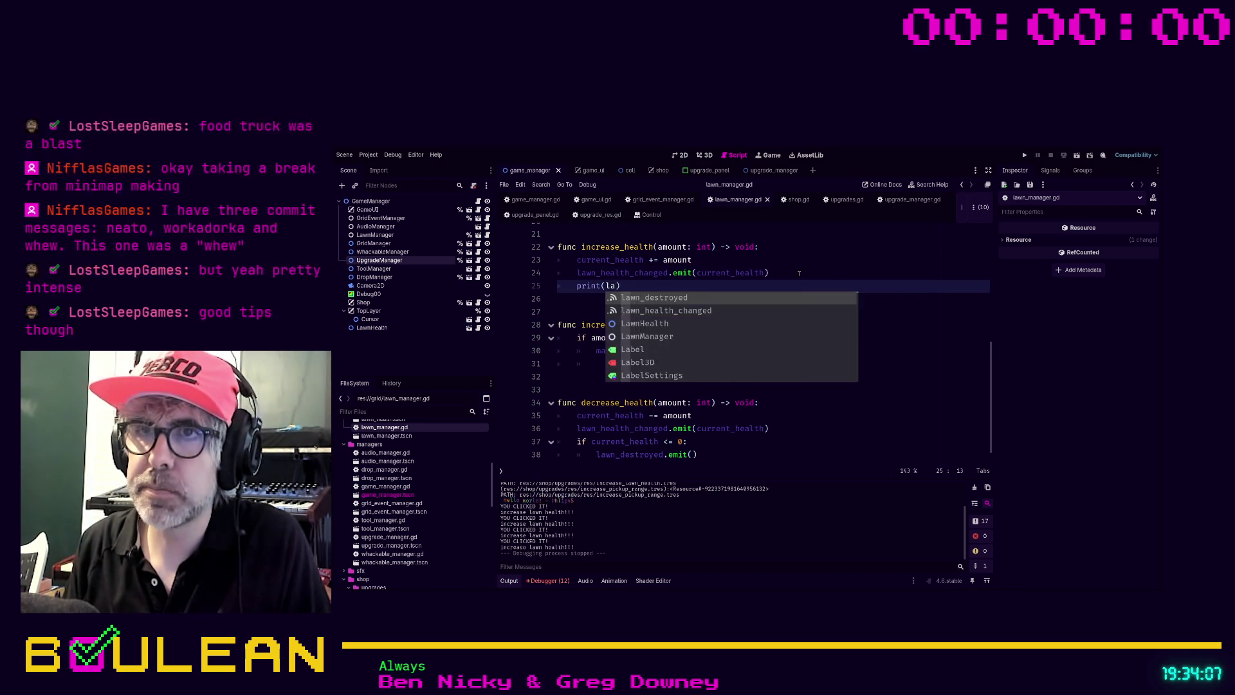
pyautogui.write('"lawn_manager')
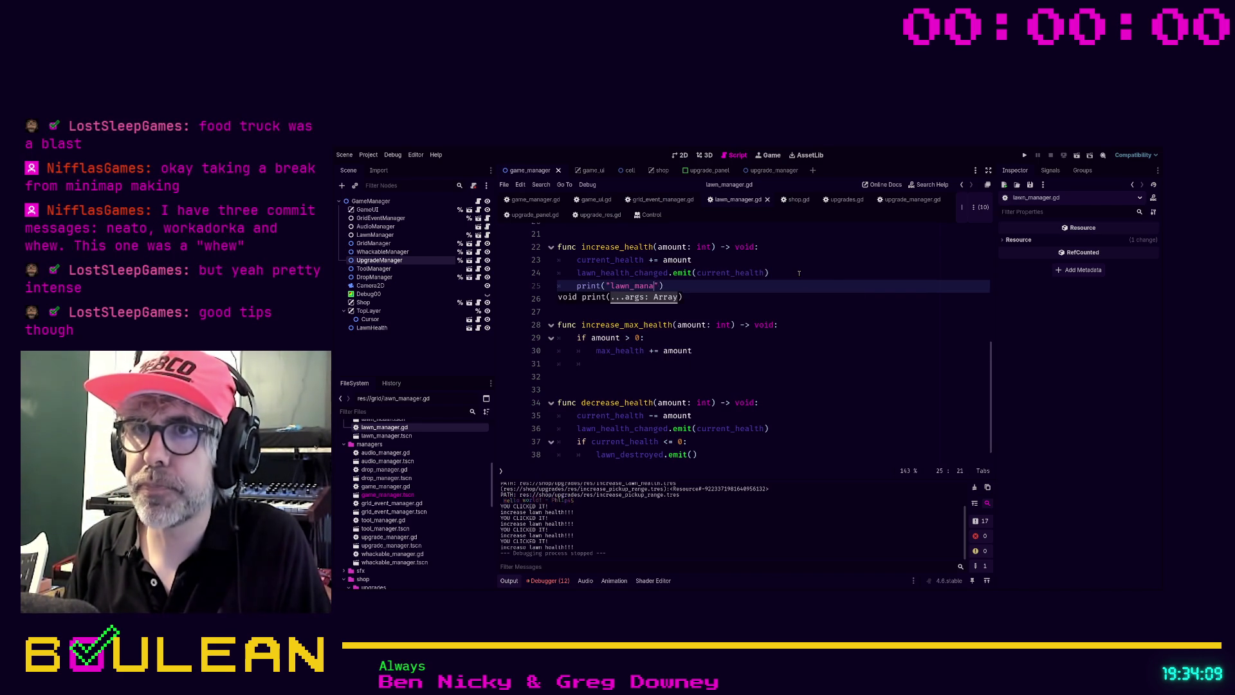
pyautogui.write(': Increase H')
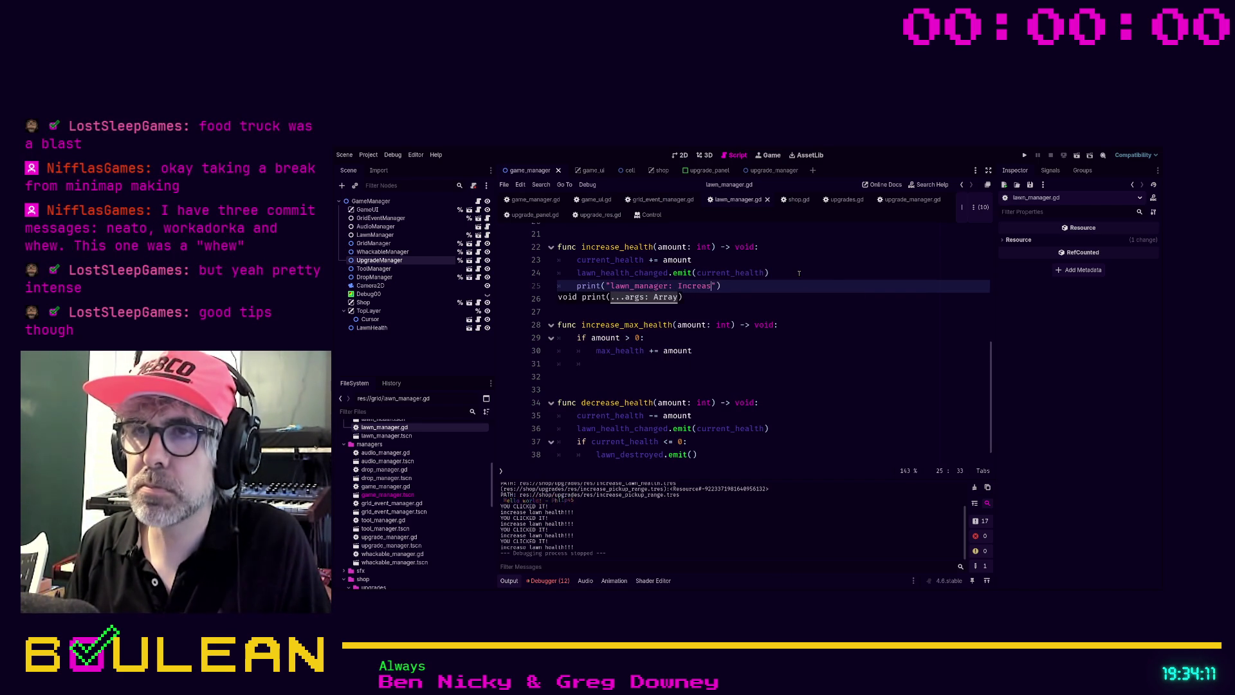
pyautogui.write('ealth')
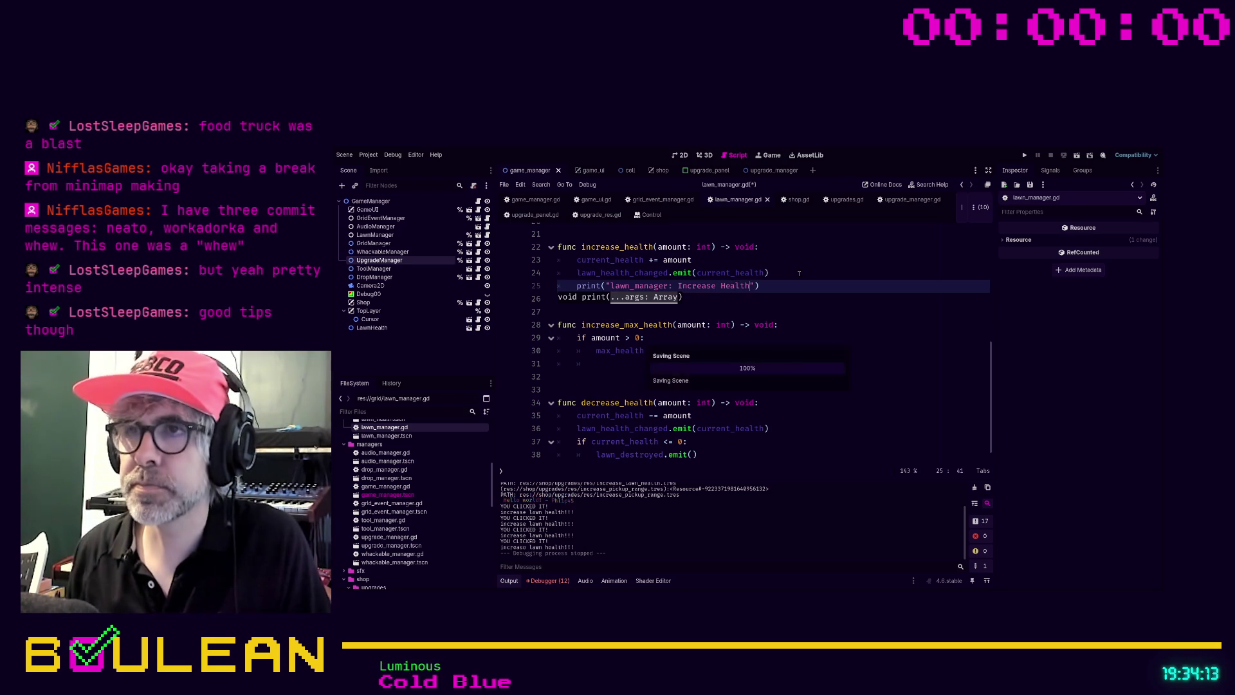
pyautogui.press('End')
pyautogui.press('F5')
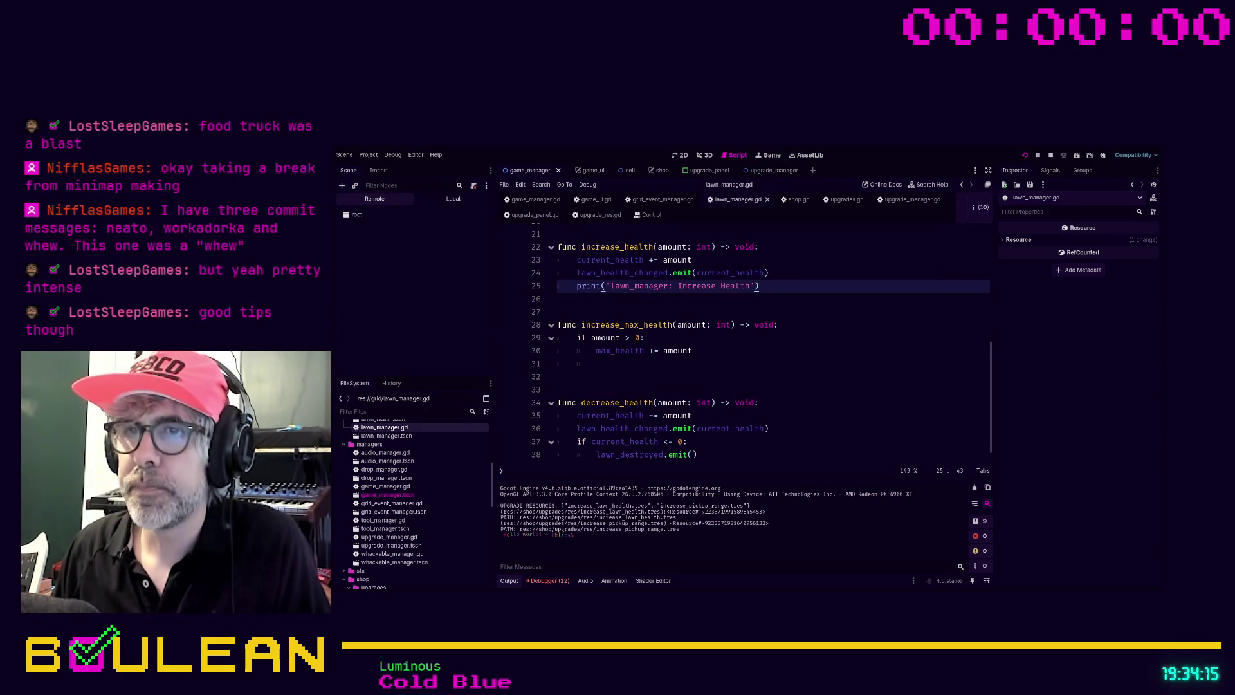
pyautogui.press('F8')
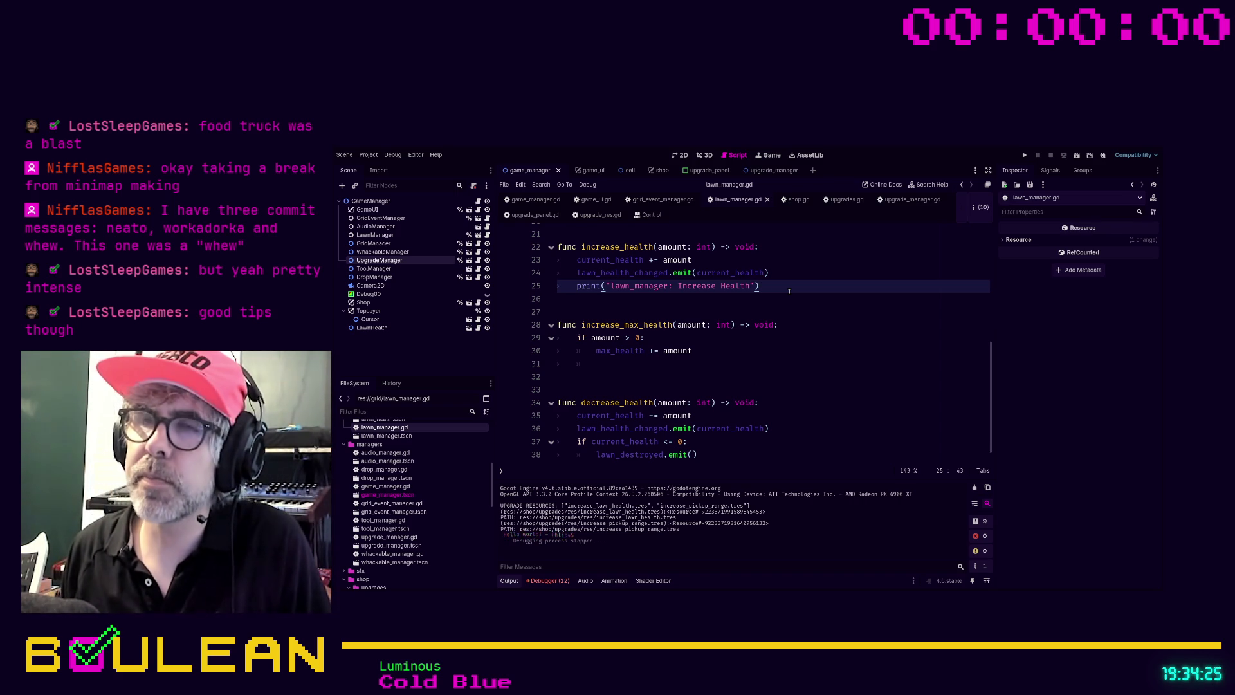
pyautogui.press('Up')
pyautogui.press('Up')
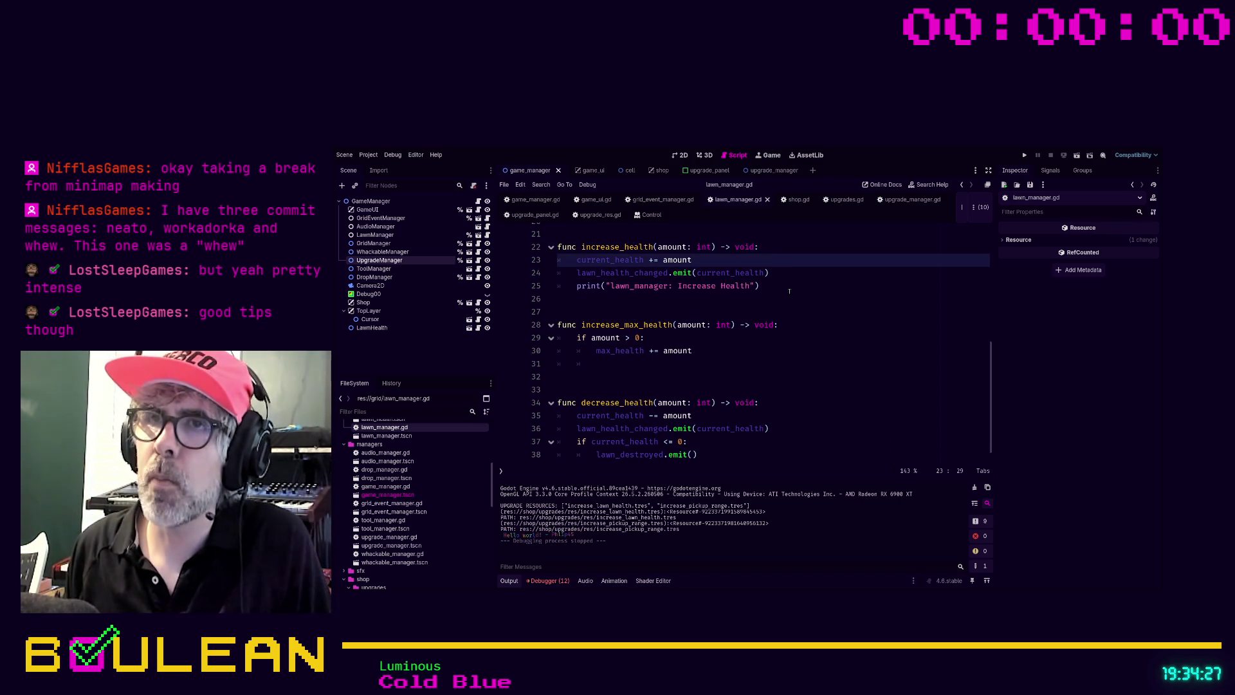
# Step: Add print("Previous Health: " + str(current_health)) above the health increment
pyautogui.press('Return')
pyautogui.press('Up')
pyautogui.write('prin')
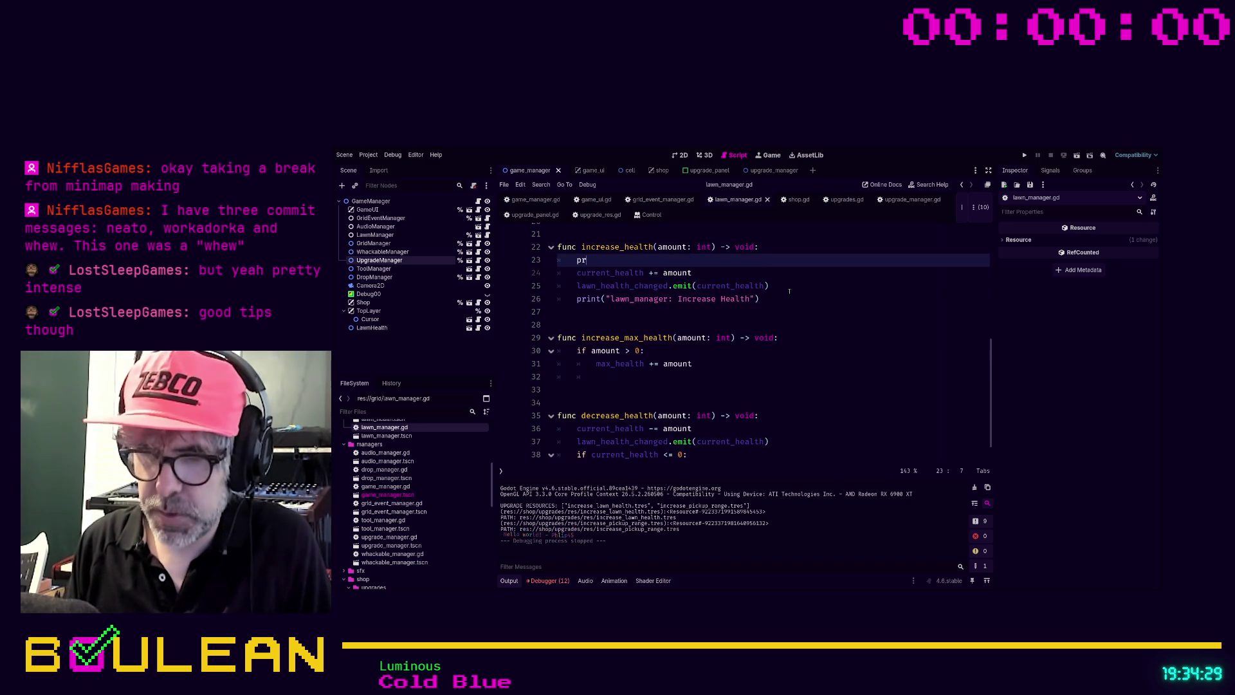
pyautogui.write('t("Previous')
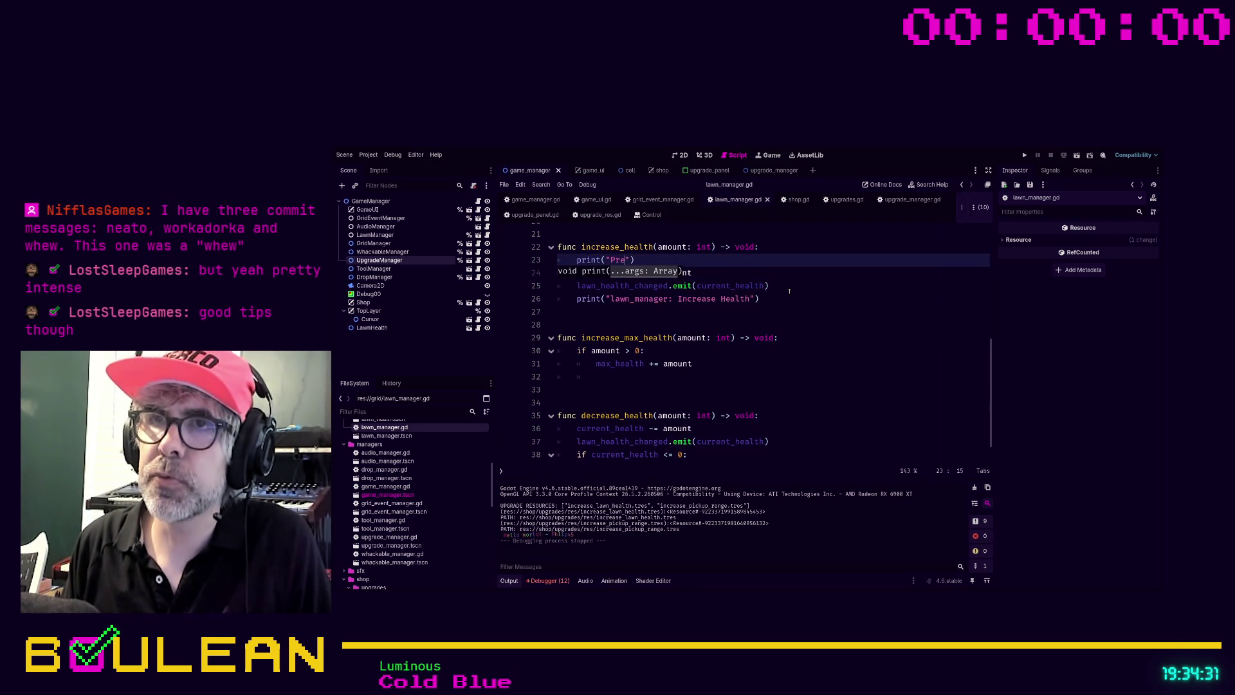
pyautogui.write(' Health: "')
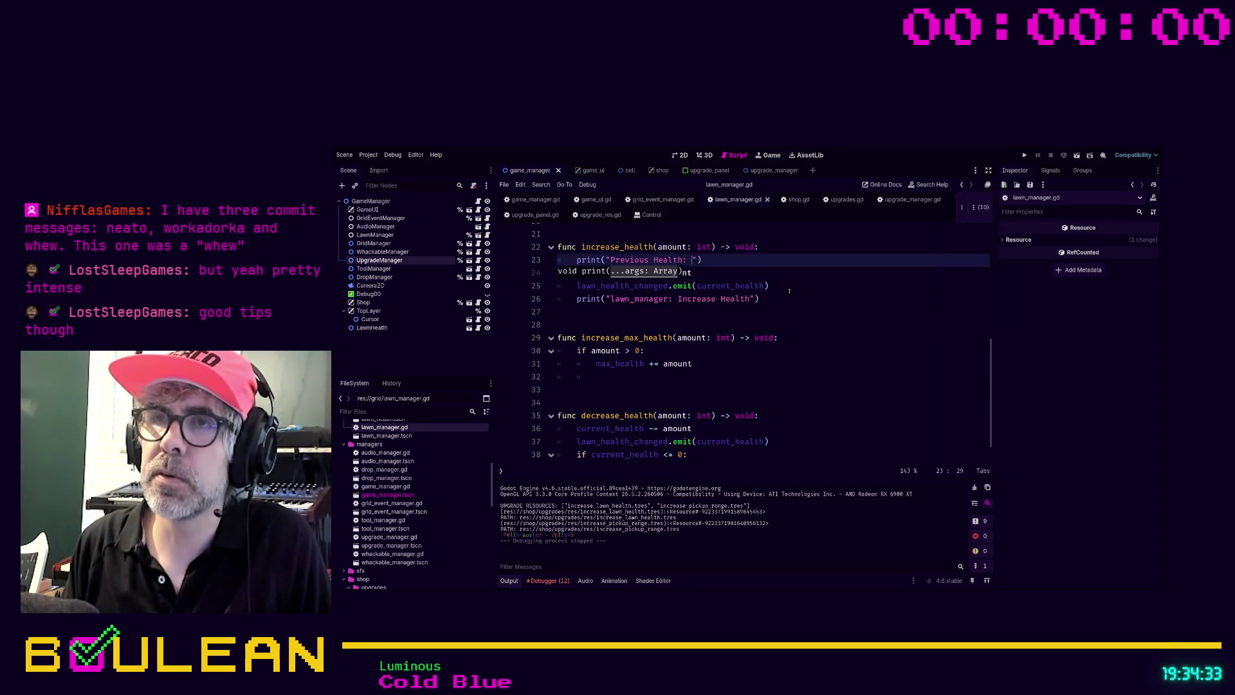
pyautogui.write('  + st')
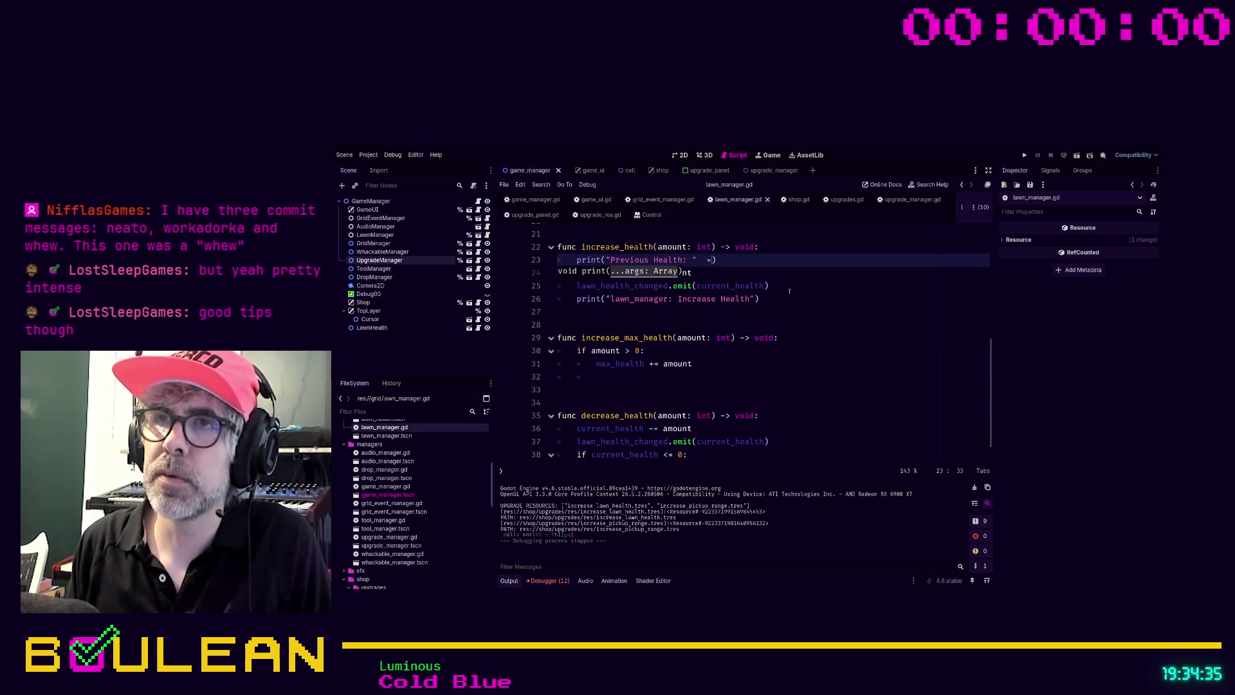
pyautogui.write('r(c')
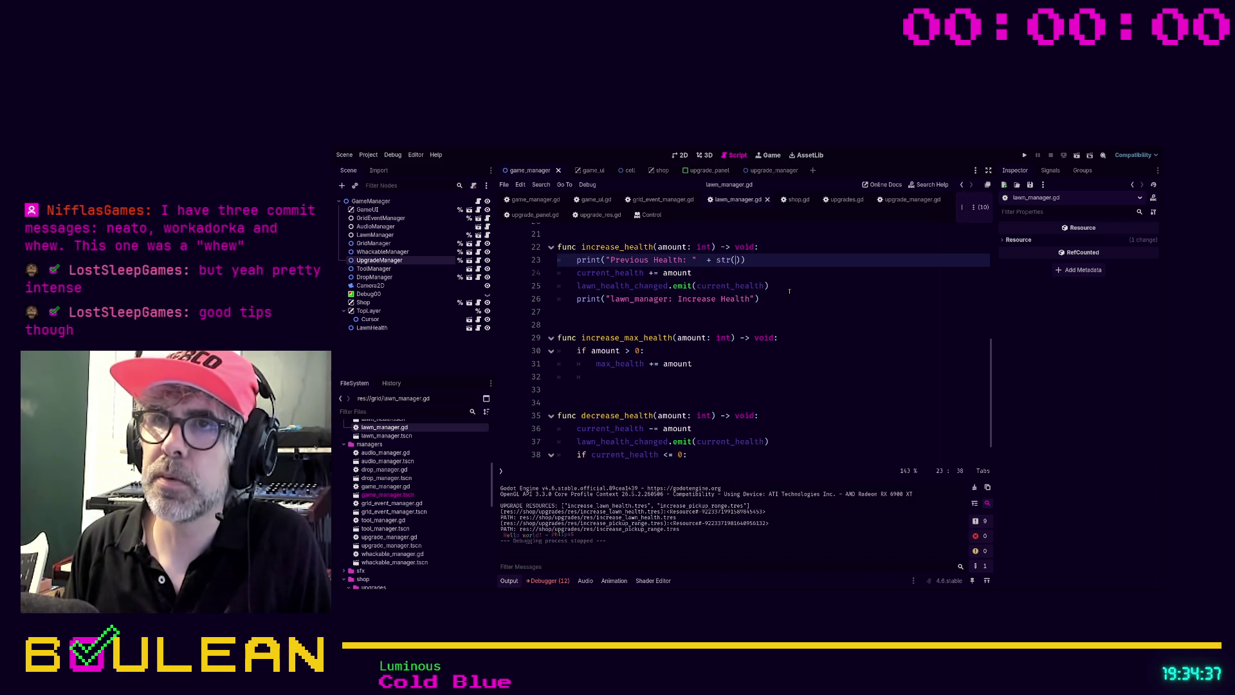
pyautogui.write('urrent_health')
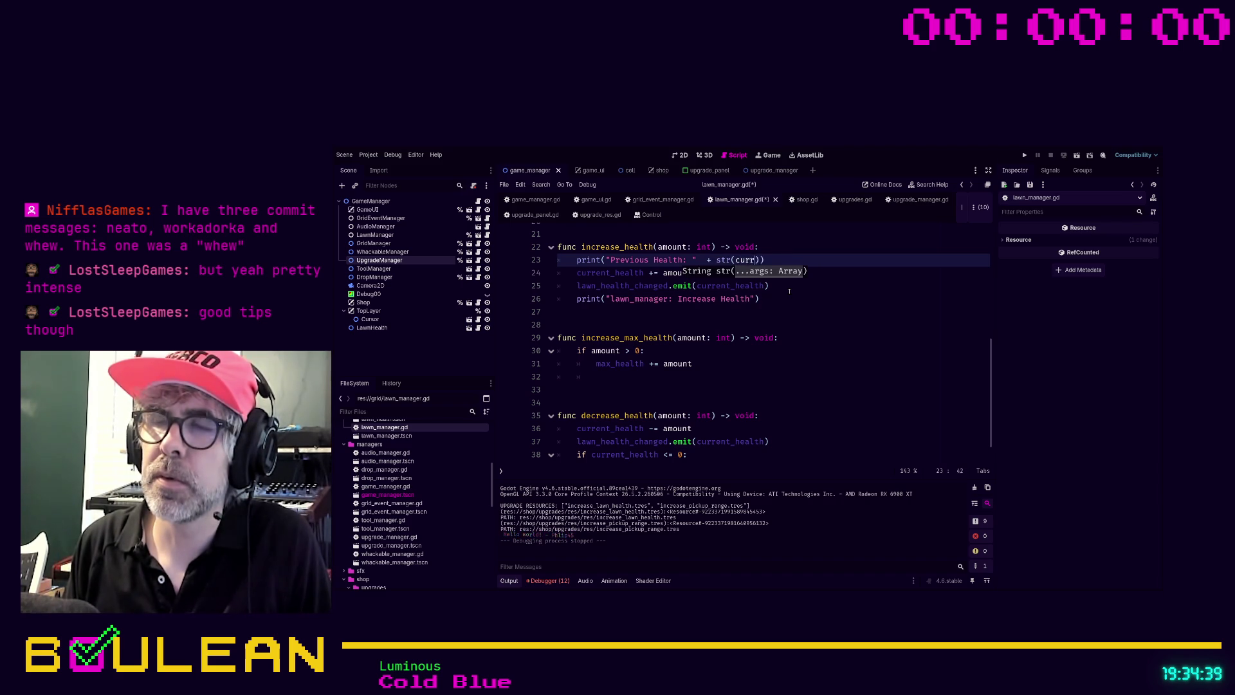
# Step: Add print("New Health: " + str(current_health)) below the increment and relaunch the game
pyautogui.press('Down')
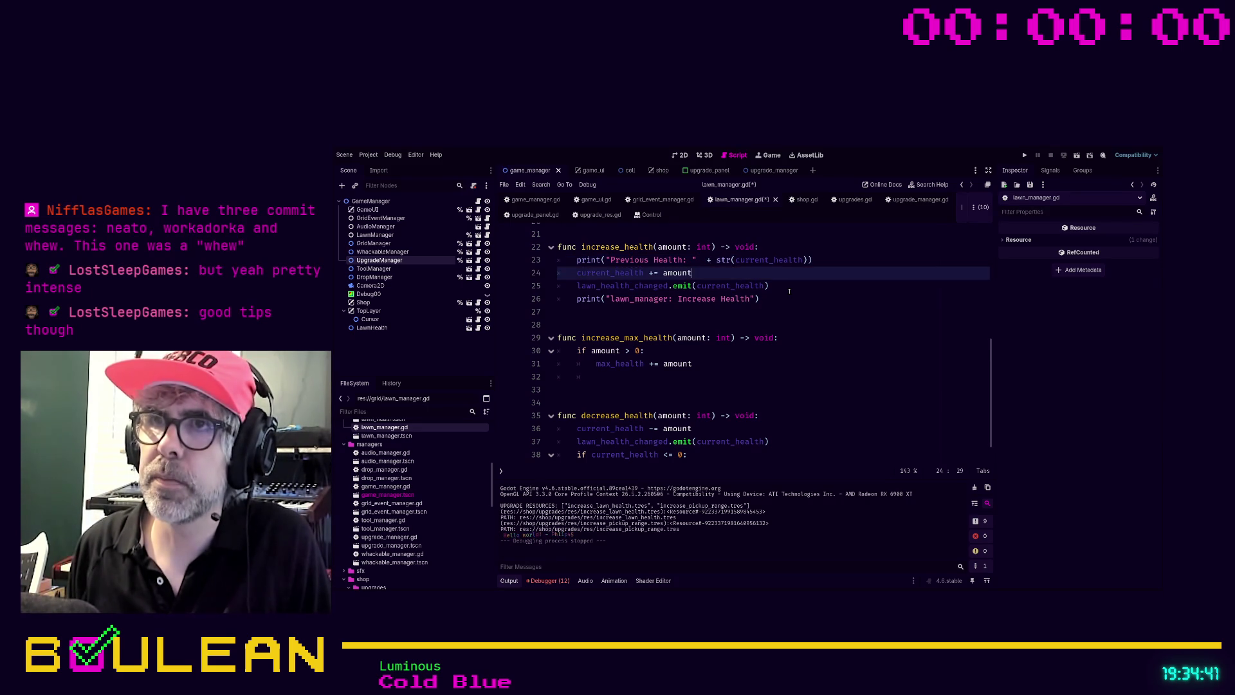
pyautogui.press('Return')
pyautogui.write('print')
pyautogui.write('("New H')
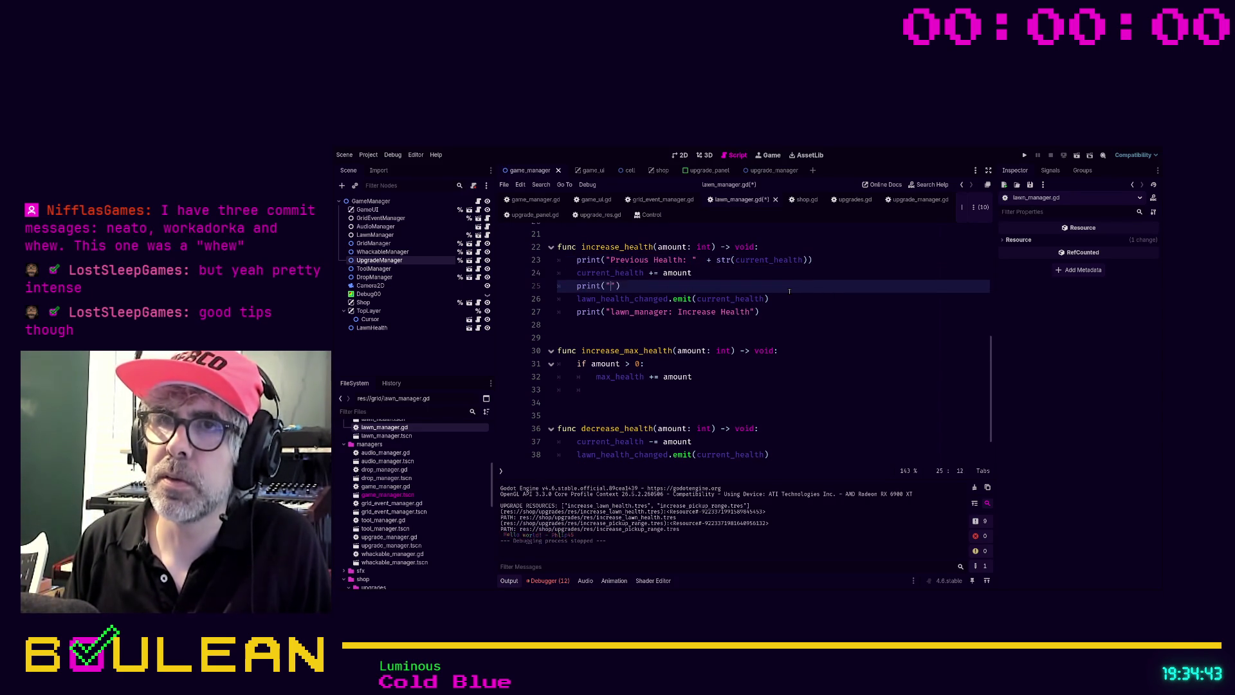
pyautogui.write(': " + ')
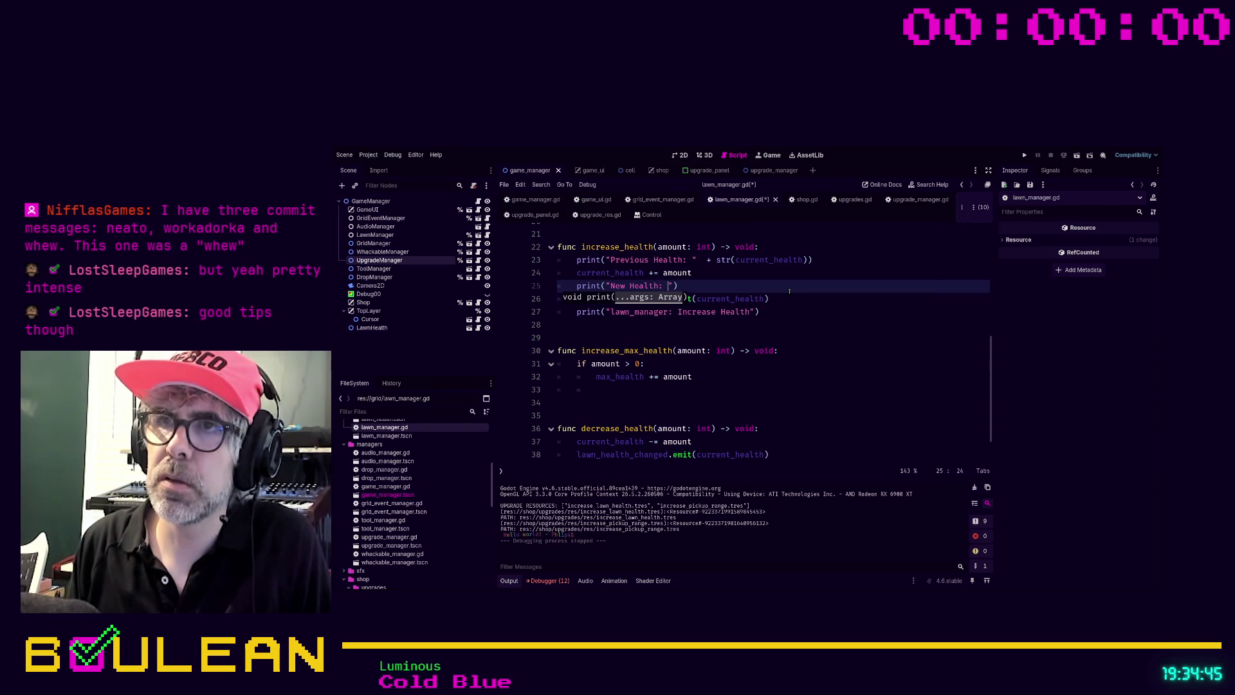
pyautogui.write('str(')
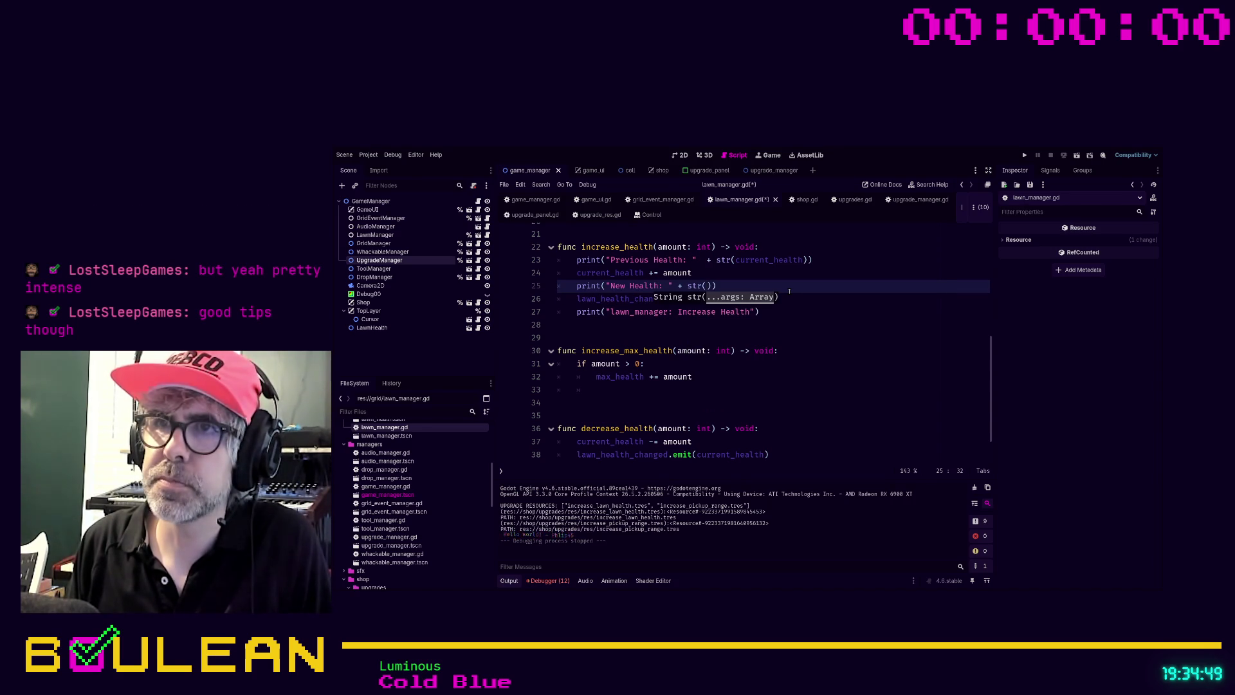
pyautogui.write('curren')
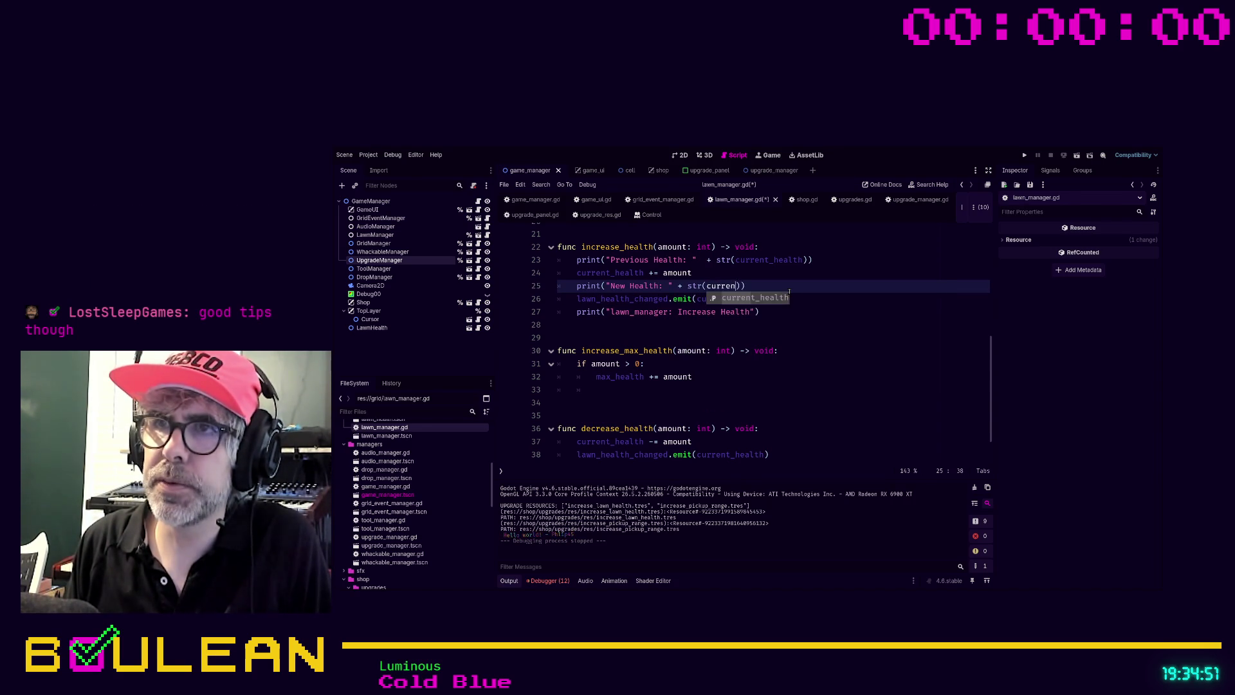
pyautogui.press('Return')
pyautogui.click(813, 347)
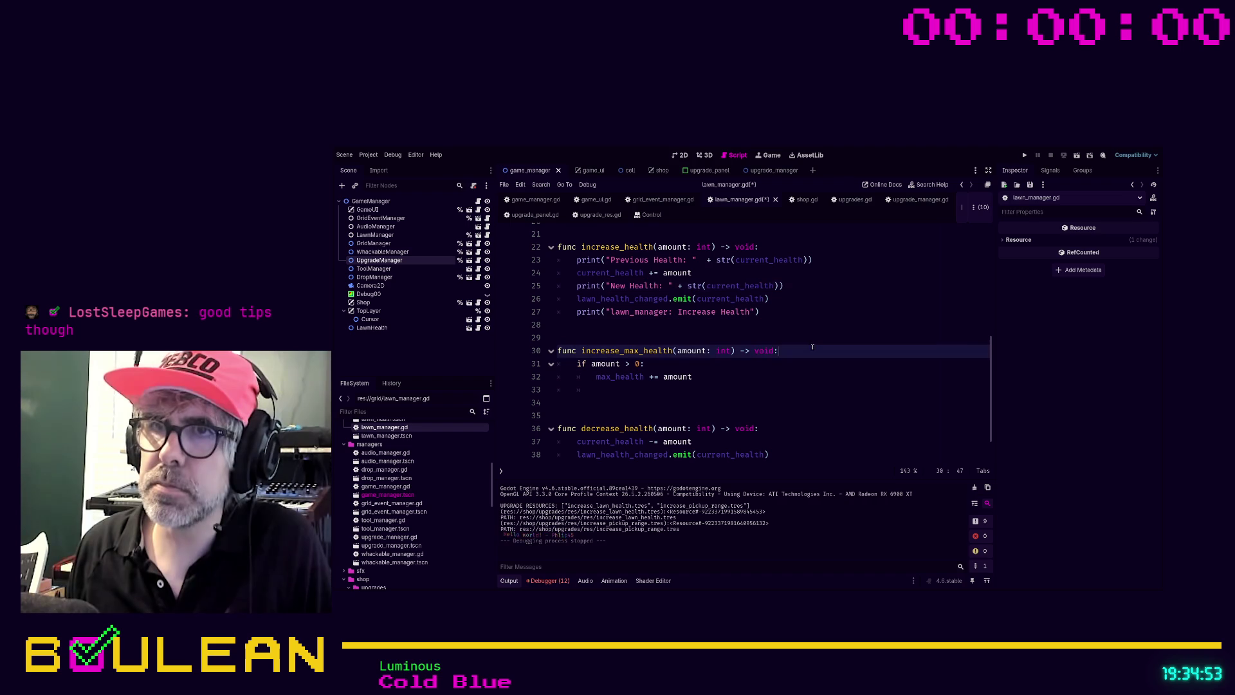
pyautogui.press('F5')
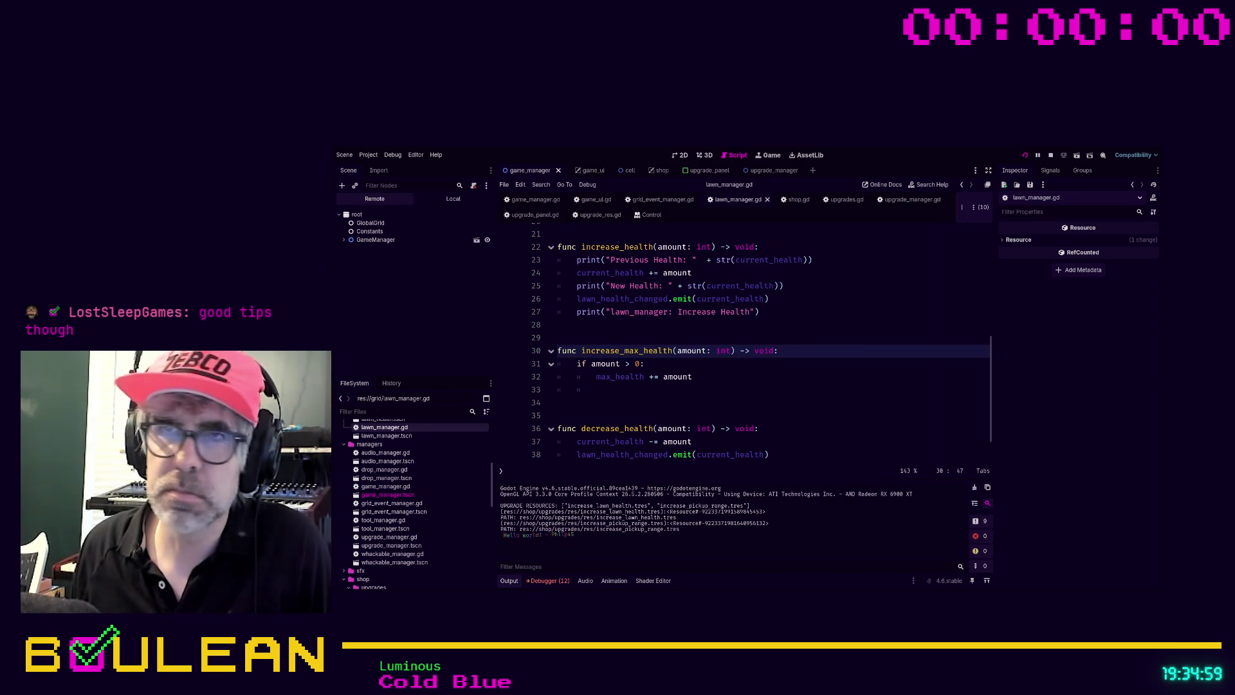
# Step: Buy Increase Lawn Health three times in the shop, close the shop, and stop the game
pyautogui.click(556, 247)
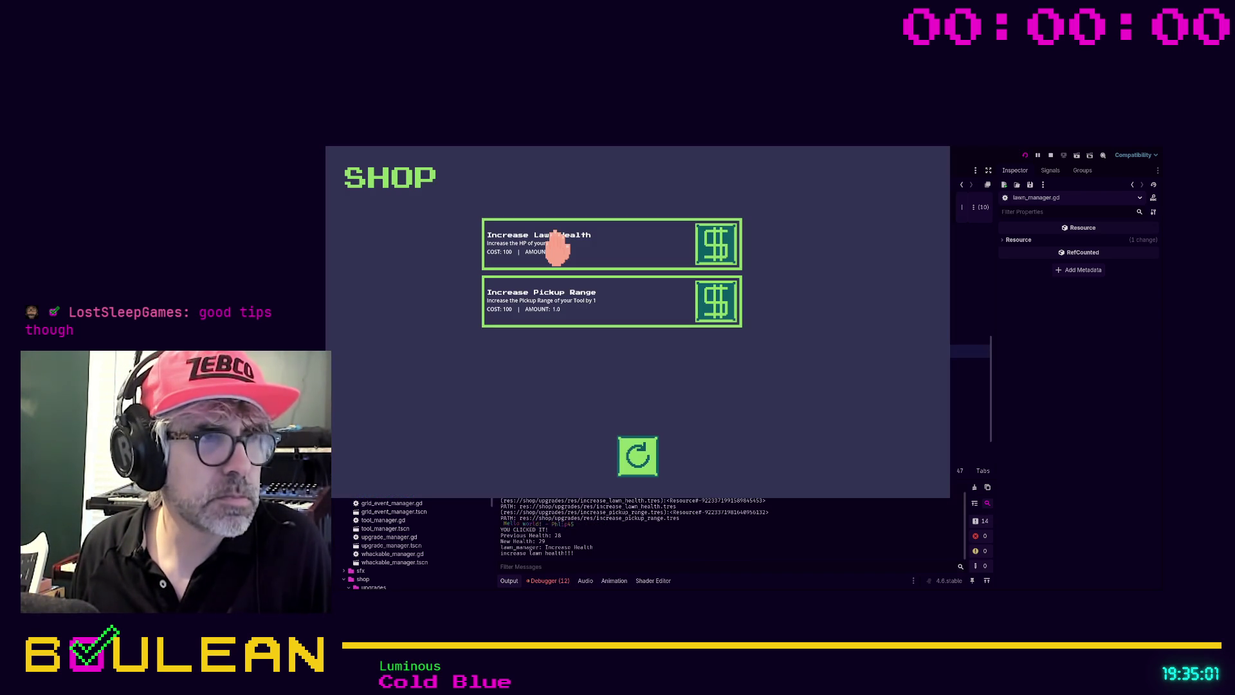
pyautogui.click(557, 247)
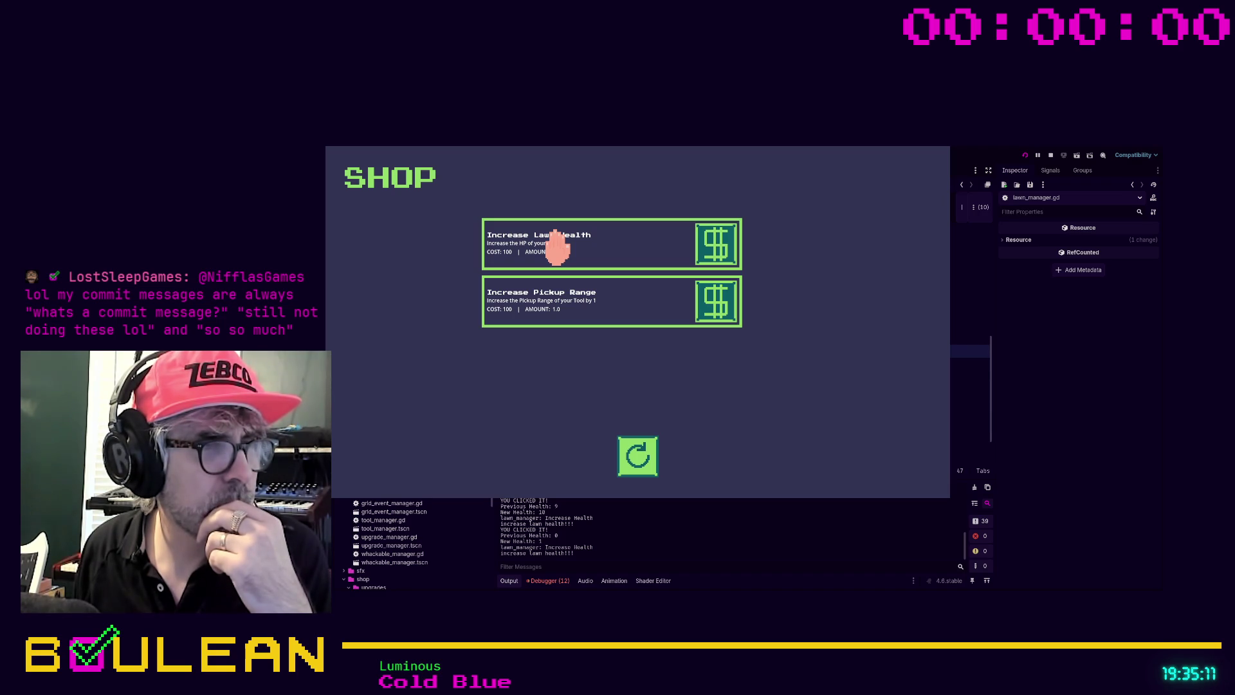
pyautogui.click(557, 247)
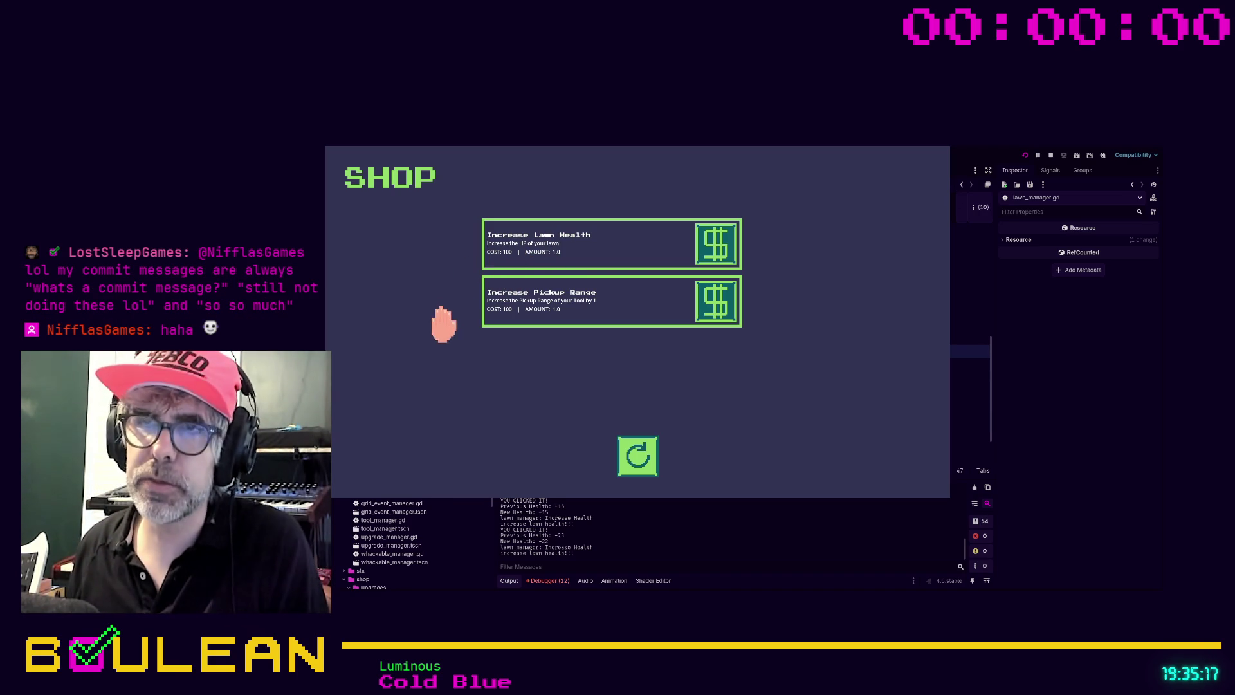
pyautogui.click(537, 244)
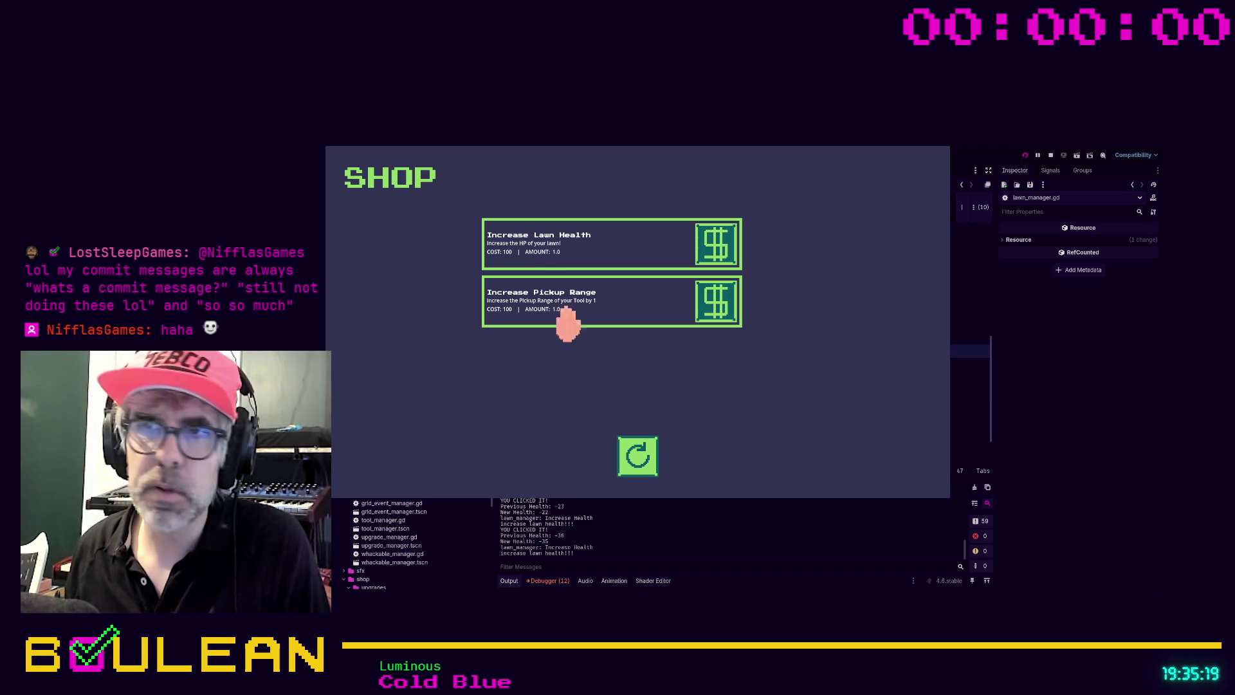
pyautogui.click(644, 457)
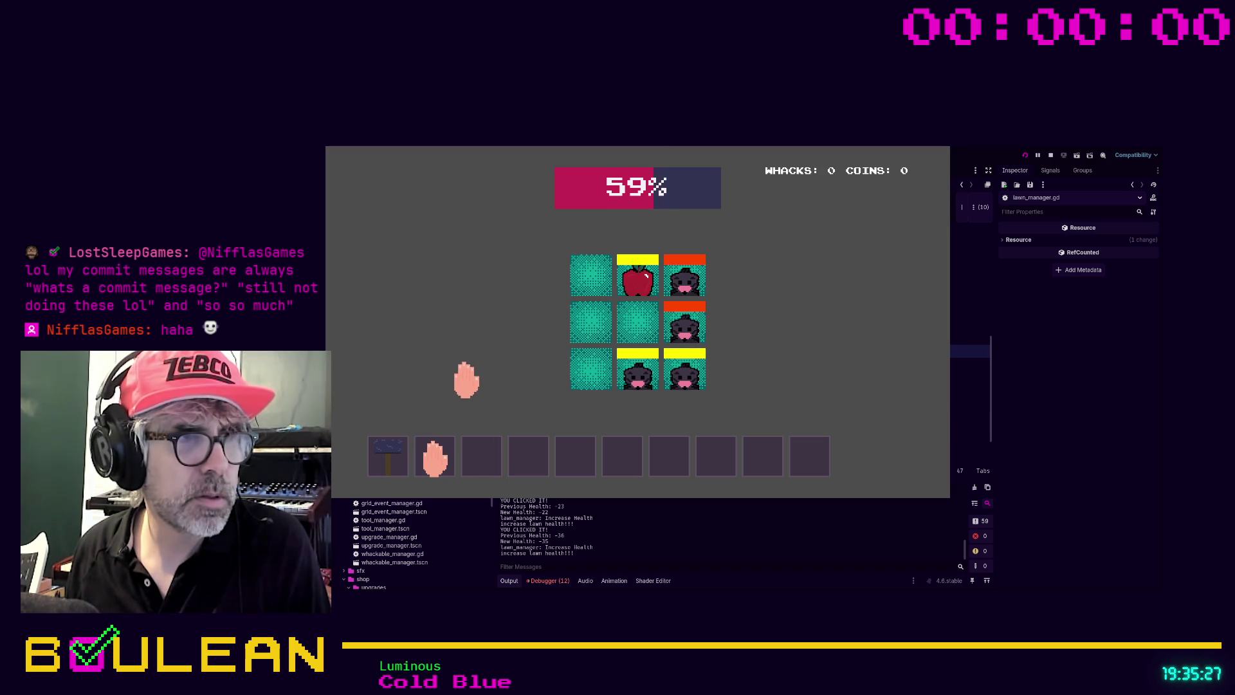
pyautogui.press('F8')
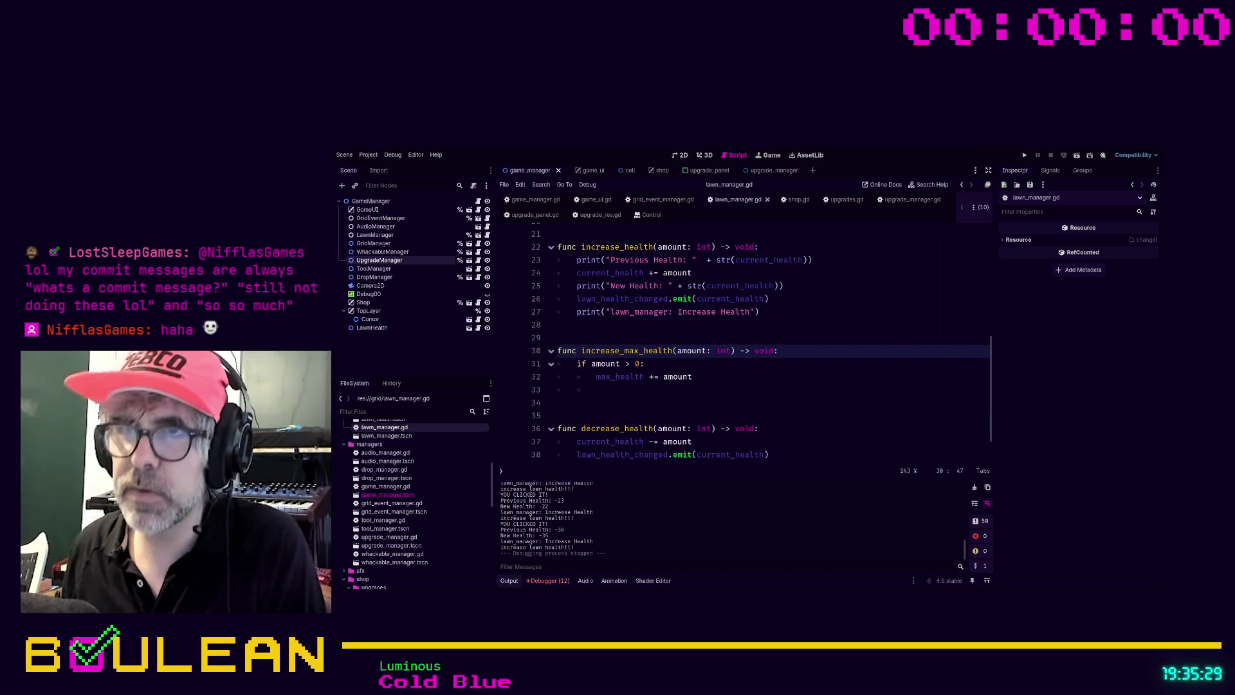
# Step: Move the Increase Health print from increase_health into increase_max_health
pyautogui.click(717, 372)
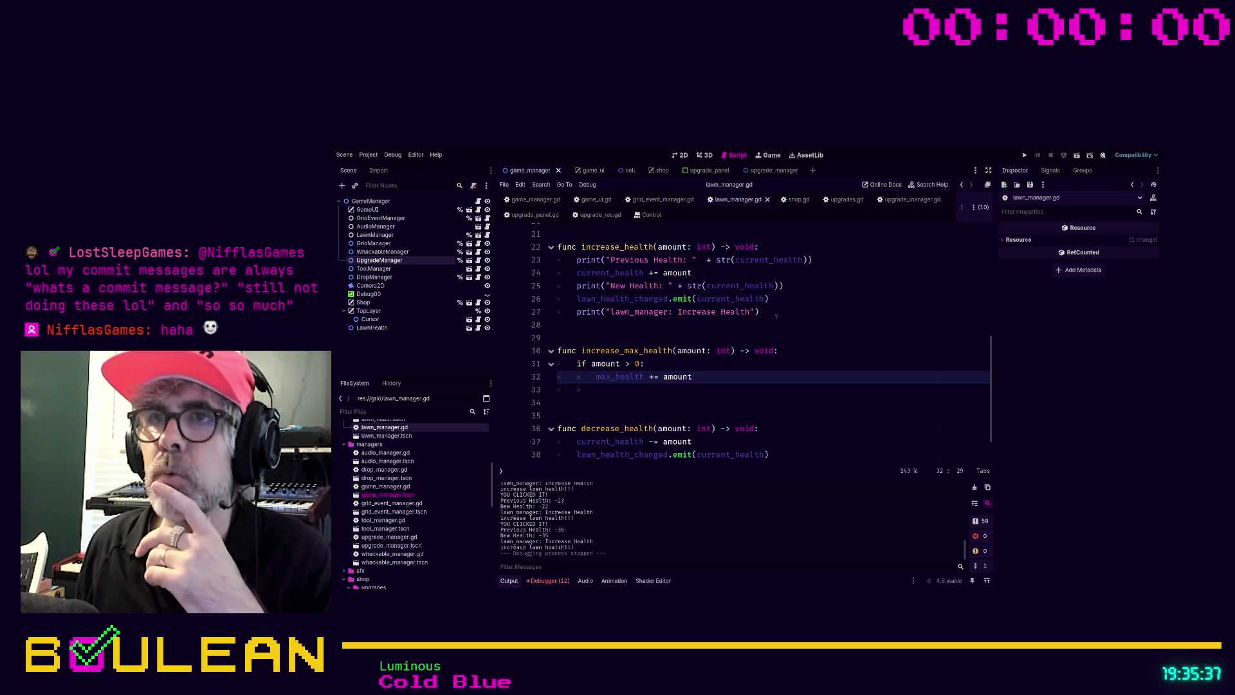
pyautogui.scroll(1, 781, 335)
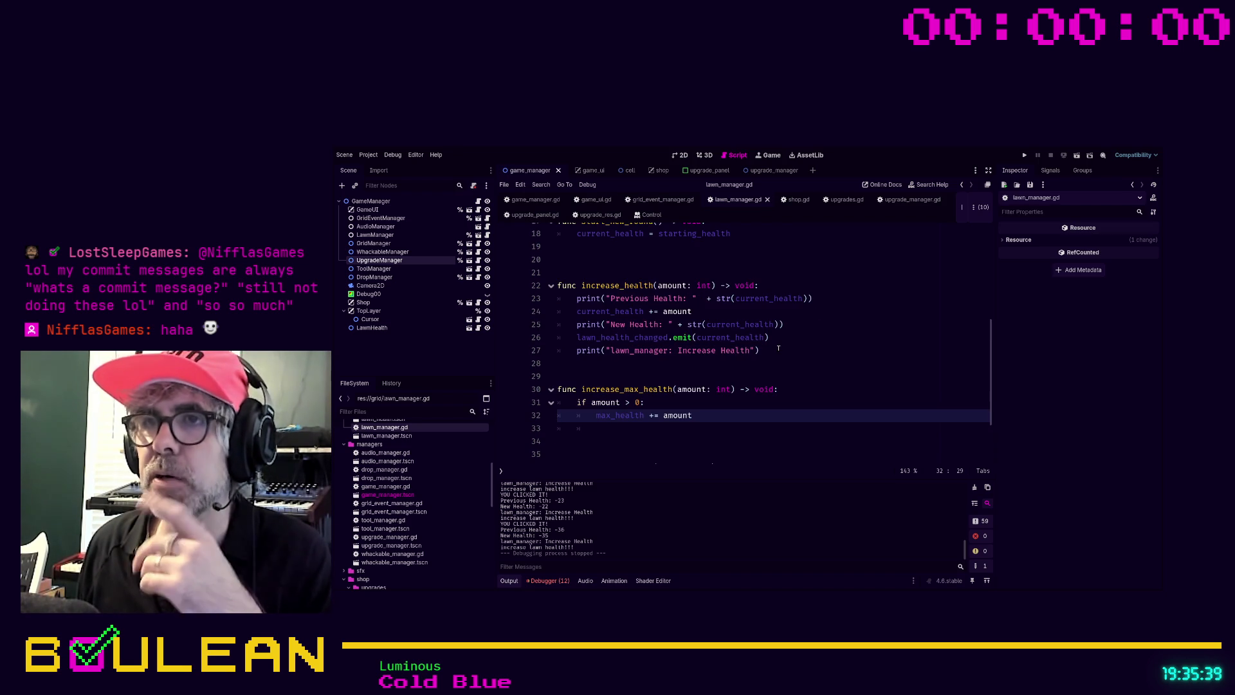
pyautogui.scroll(-1, 778, 350)
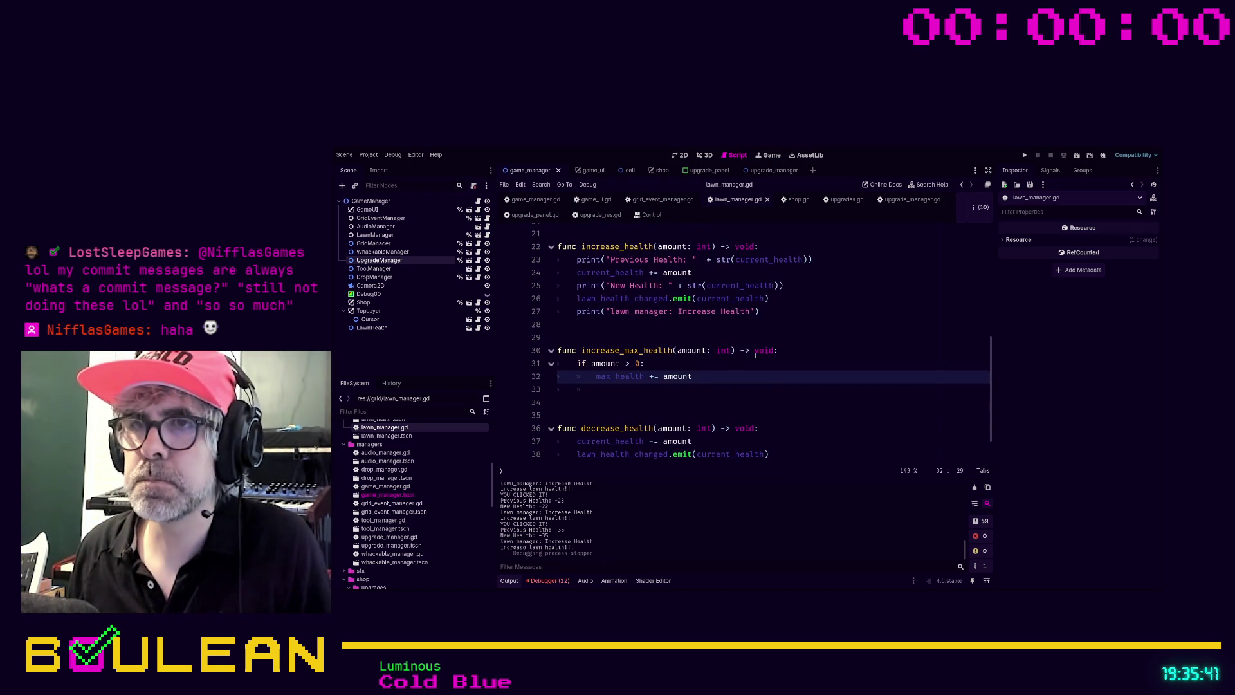
pyautogui.click(793, 317)
pyautogui.hotkey('shift', 'Home')
pyautogui.hotkey('shift', 'Home')
pyautogui.hotkey('ctrl', 'c')
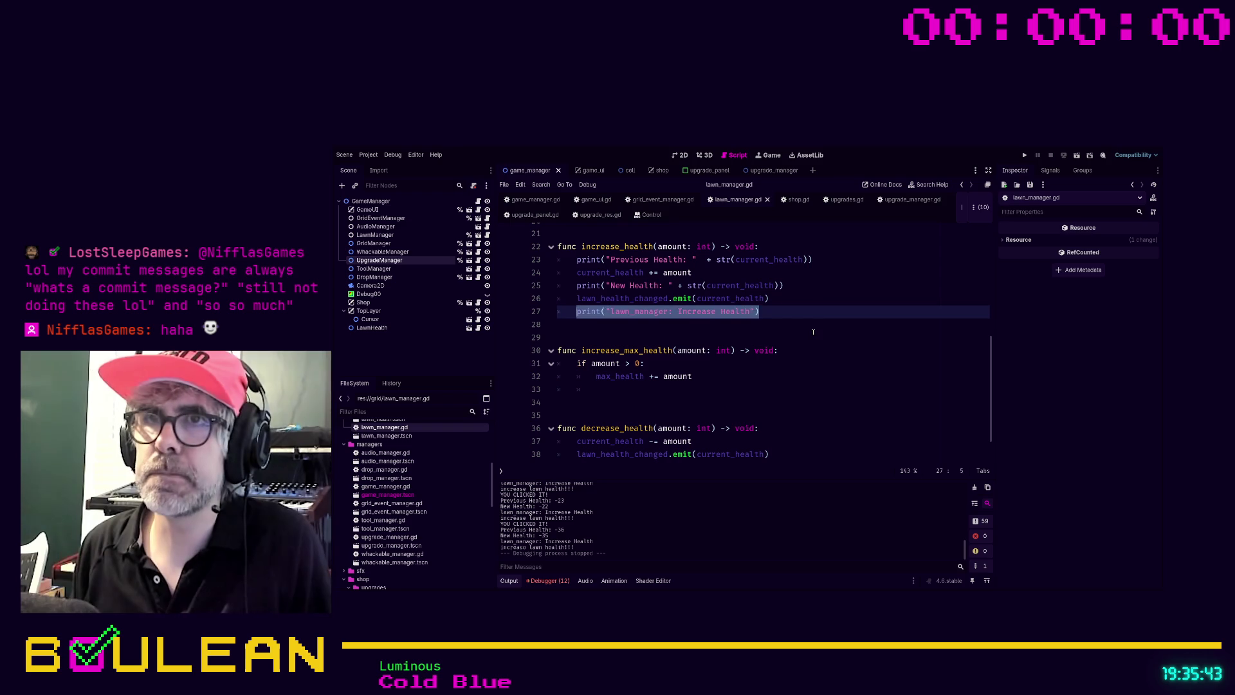
pyautogui.press('BackSpace')
pyautogui.press('Down')
pyautogui.press('Down')
pyautogui.press('Down')
pyautogui.press('Down')
pyautogui.press('Down')
pyautogui.hotkey('ctrl', 'v')
# Step: Move the New Health print to just after max_health += amount
pyautogui.click(797, 285)
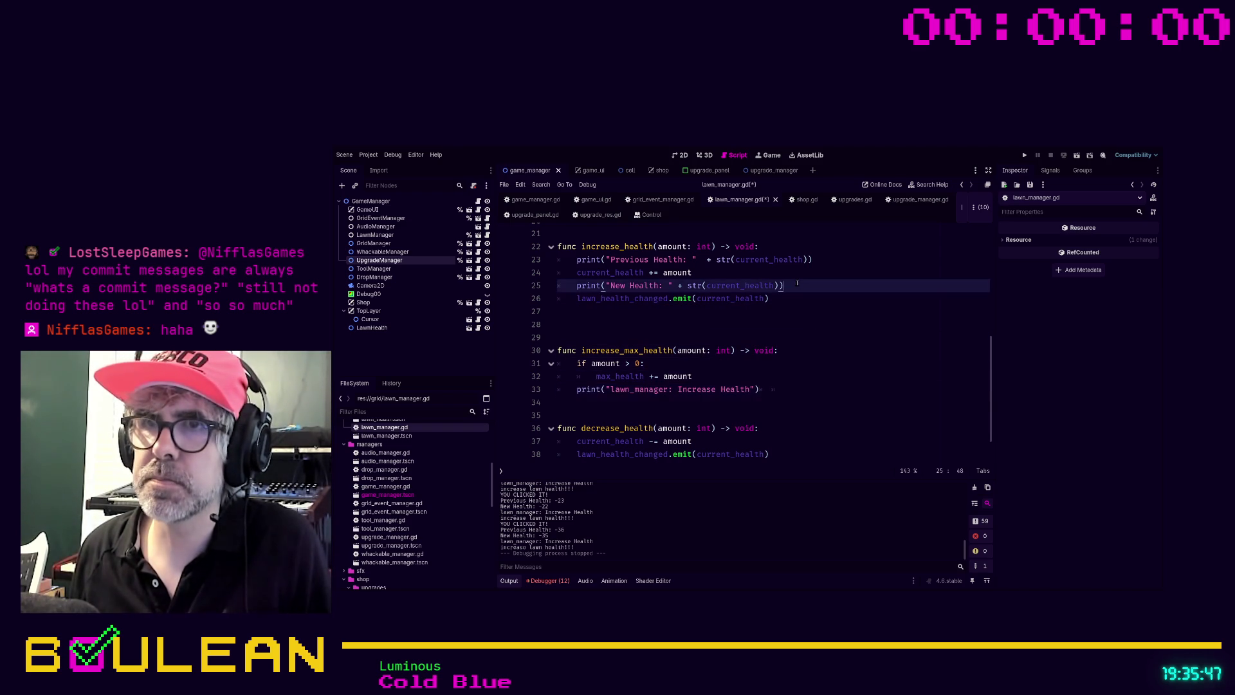
pyautogui.hotkey('shift', 'Home')
pyautogui.hotkey('shift', 'Home')
pyautogui.hotkey('ctrl', 'c')
pyautogui.press('BackSpace')
pyautogui.press('Down')
pyautogui.press('Down')
pyautogui.press('Down')
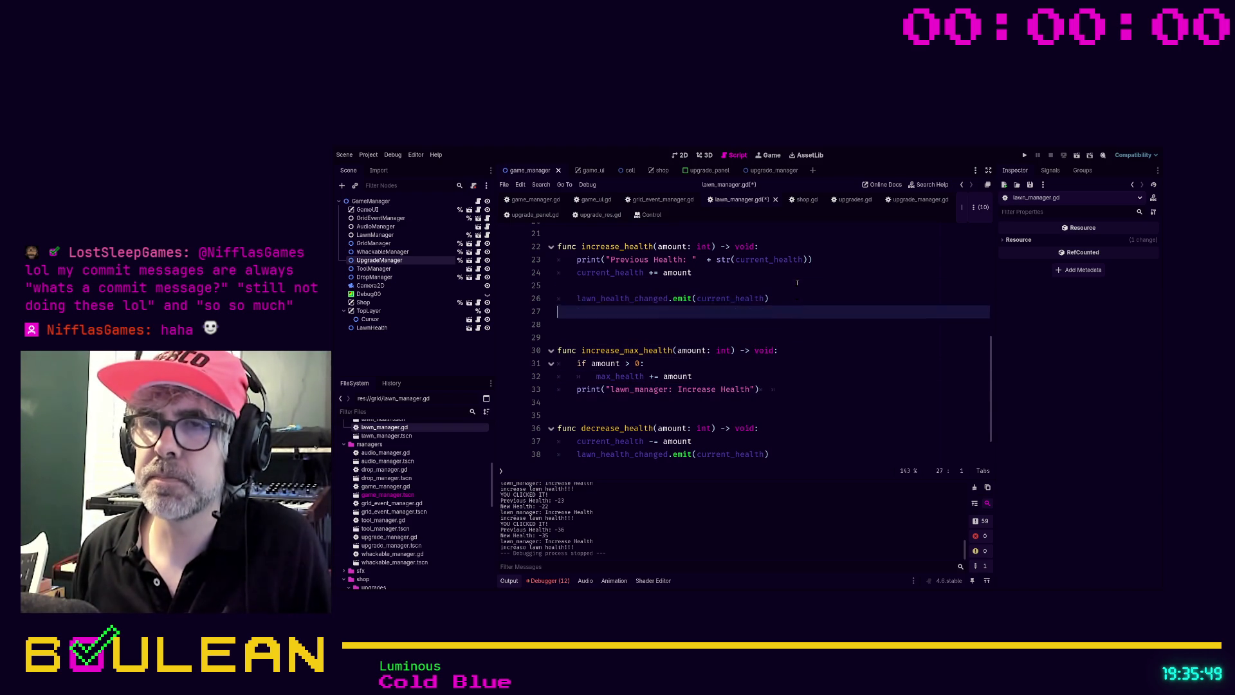
pyautogui.press('Down')
pyautogui.press('Down')
pyautogui.press('Down')
pyautogui.press('Return')
pyautogui.press('Up')
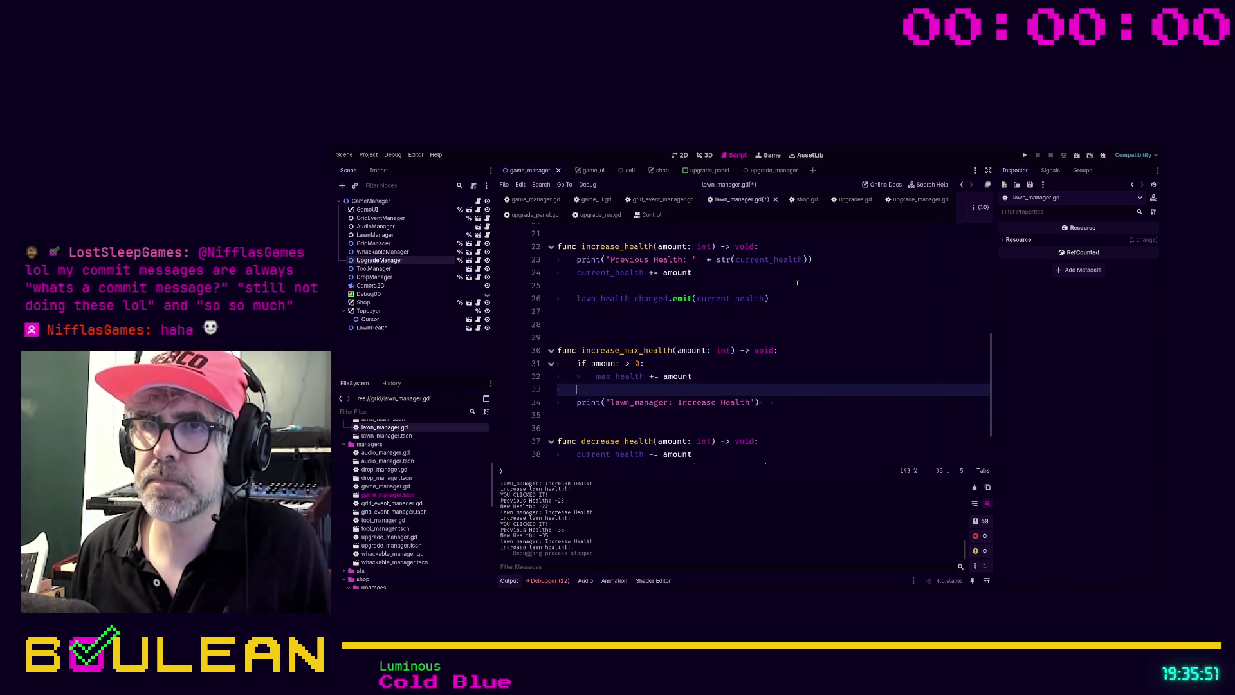
pyautogui.hotkey('ctrl', 'v')
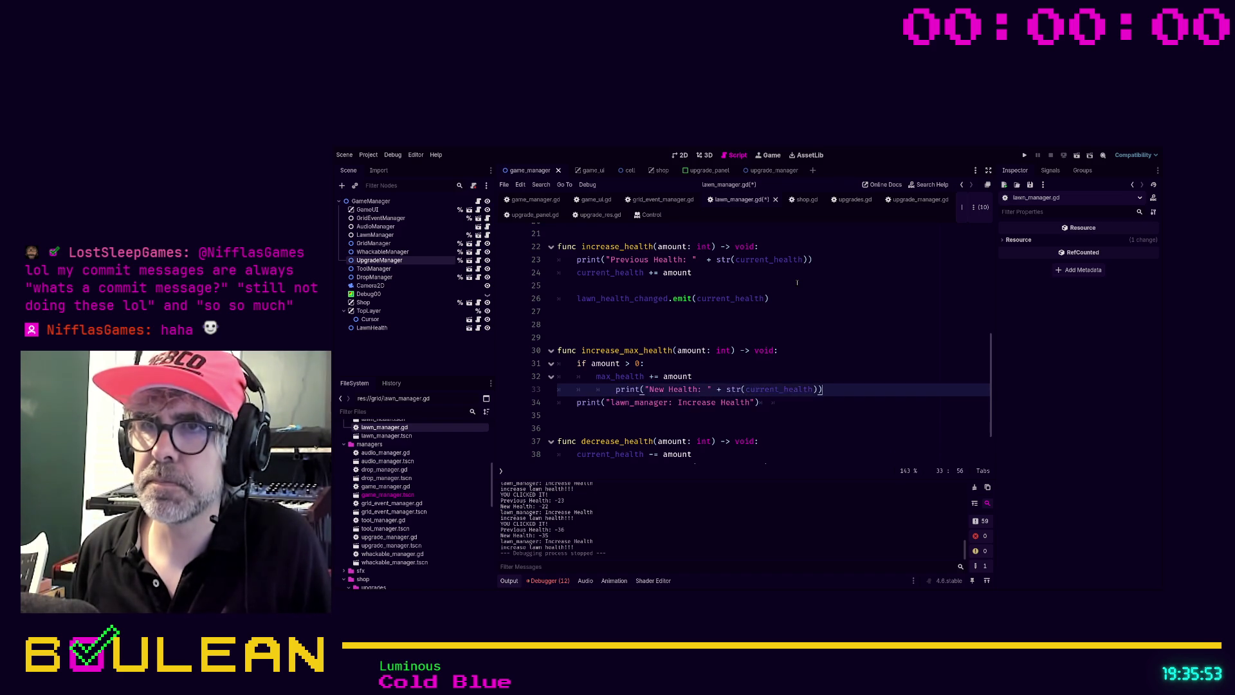
# Step: Place the Increase Health print under increase_max_health's header and remove the leftover blank line
pyautogui.press('Down')
pyautogui.hotkey('alt', 'Up')
pyautogui.hotkey('alt', 'Up')
pyautogui.hotkey('alt', 'Up')
pyautogui.press('Up')
pyautogui.press('Up')
pyautogui.press('Up')
pyautogui.press('Up')
pyautogui.press('Down')
pyautogui.press('Down')
pyautogui.press('Down')
pyautogui.press('BackSpace')
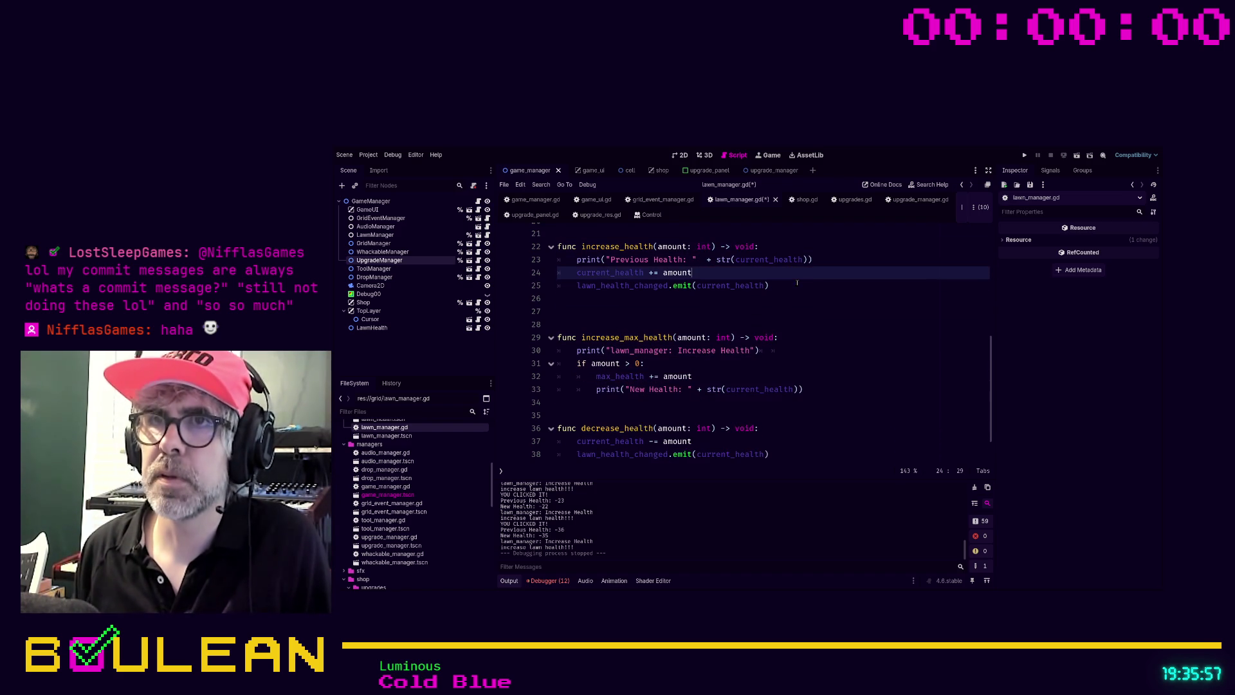
# Step: Move the Previous Health print into increase_max_health above the max_health line
pyautogui.press('Up')
pyautogui.press('End')
pyautogui.hotkey('shift', 'Home')
pyautogui.hotkey('ctrl', 'c')
pyautogui.press('BackSpace')
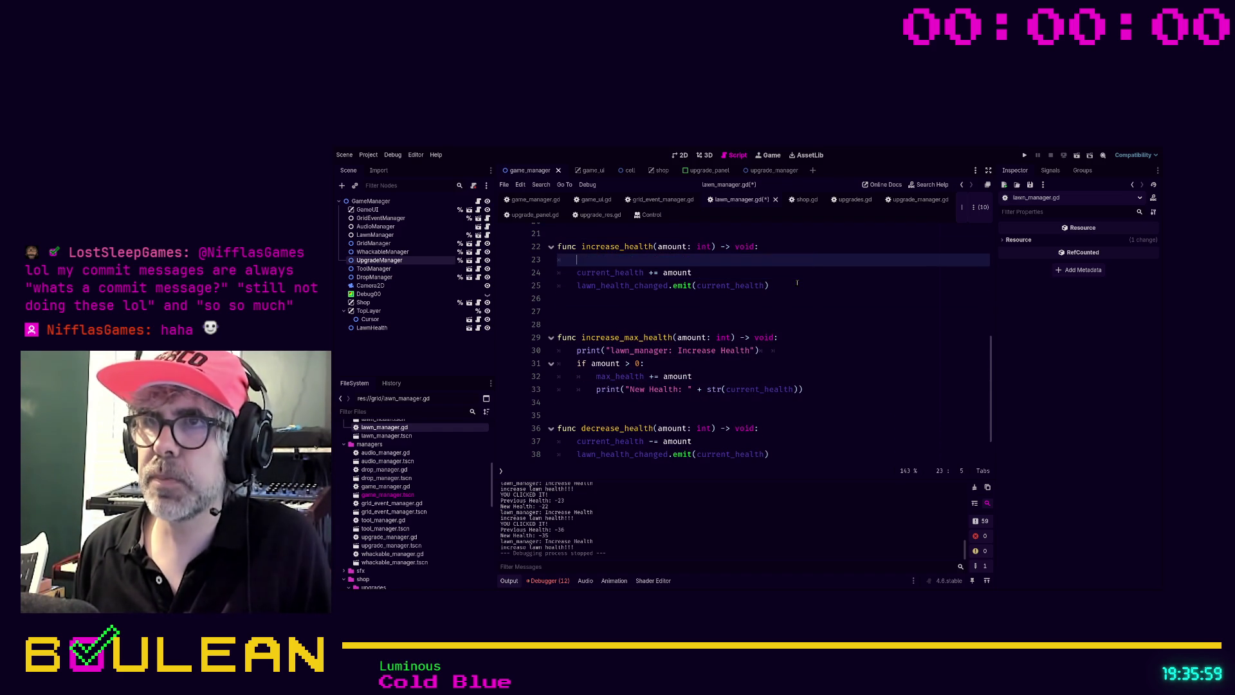
pyautogui.press('BackSpace')
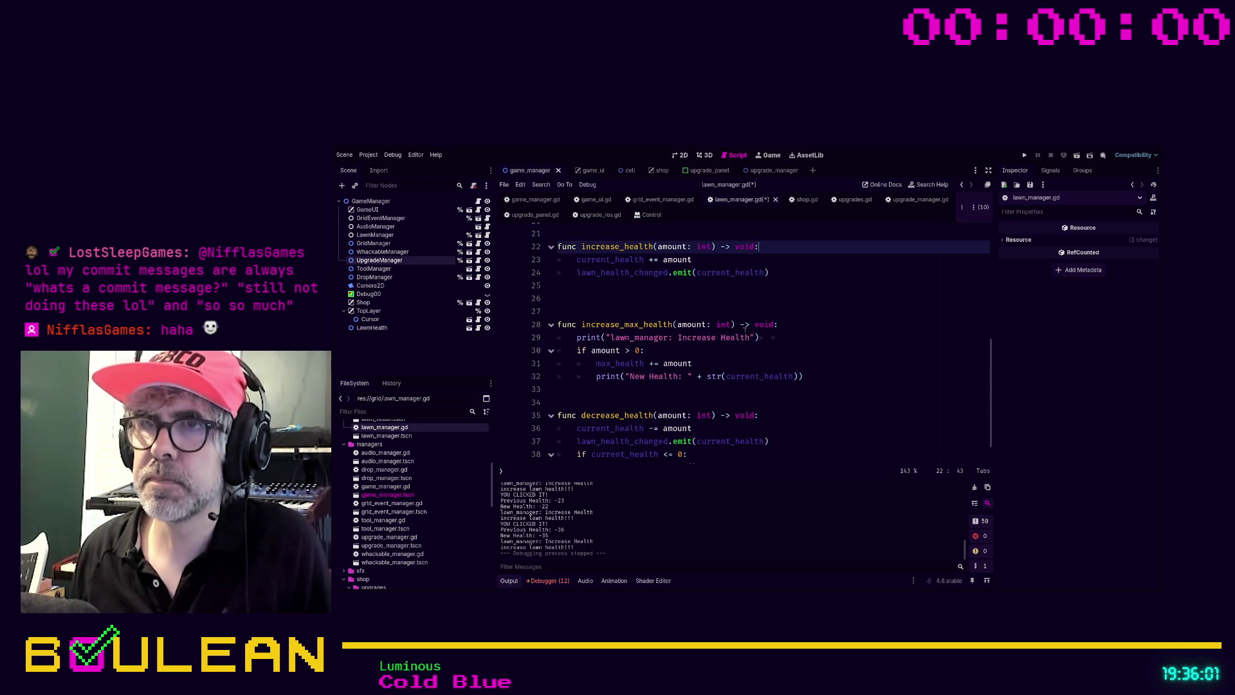
pyautogui.click(791, 325)
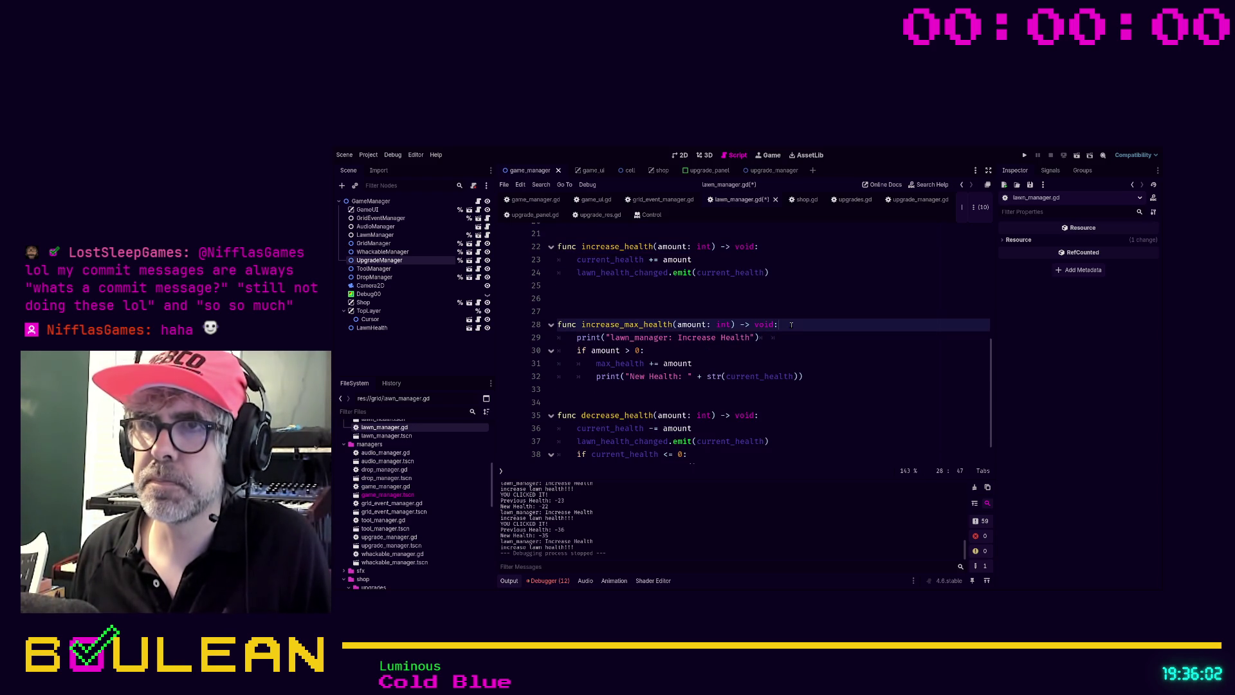
pyautogui.click(810, 361)
pyautogui.hotkey('ctrl', 'v')
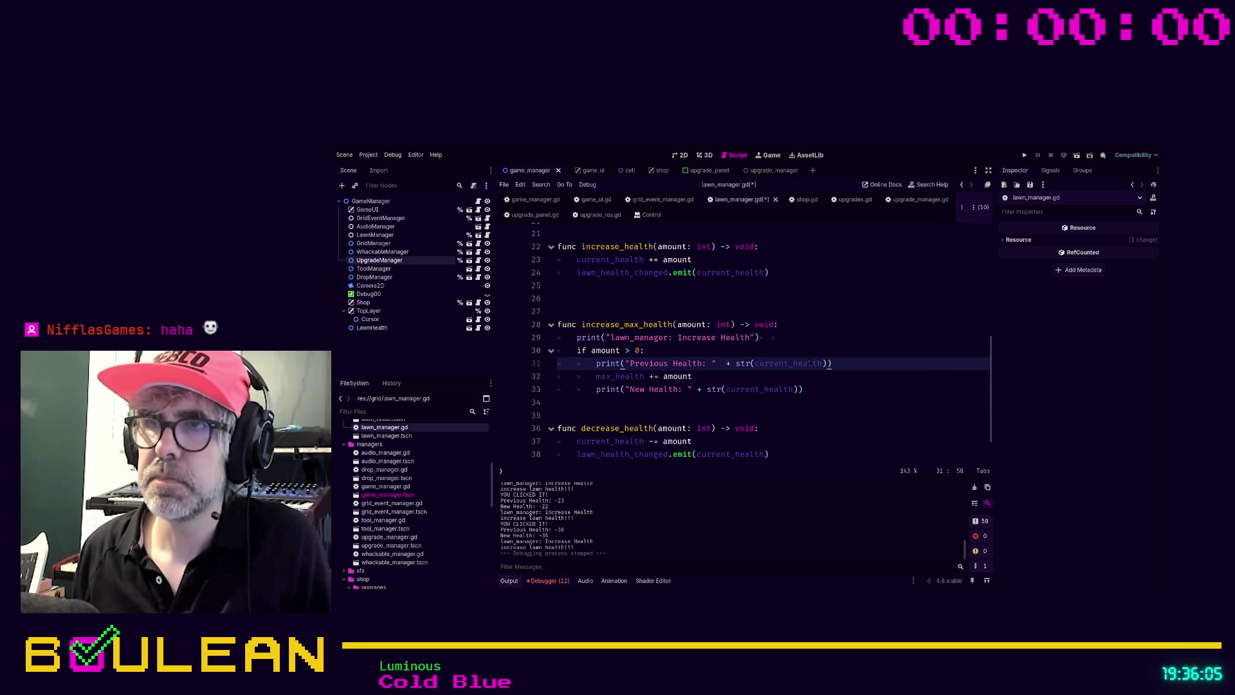
# Step: Save lawn_manager.gd with the relocated health prints
pyautogui.click(828, 341)
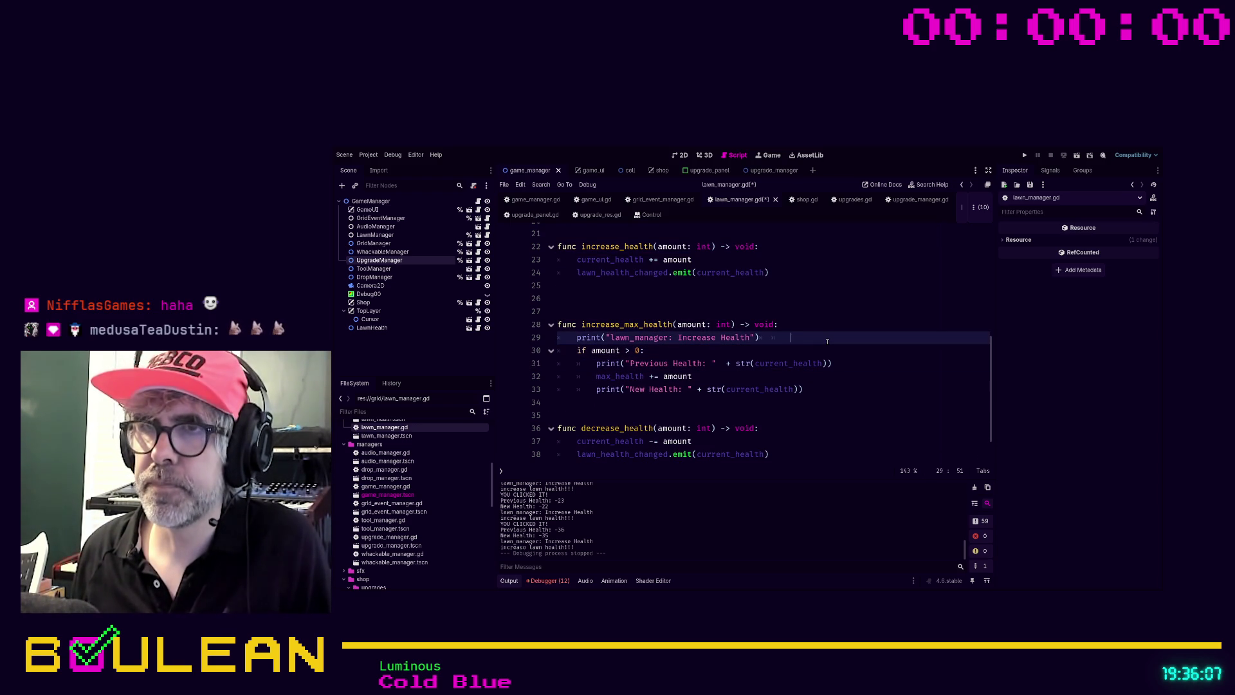
pyautogui.hotkey('ctrl', 's')
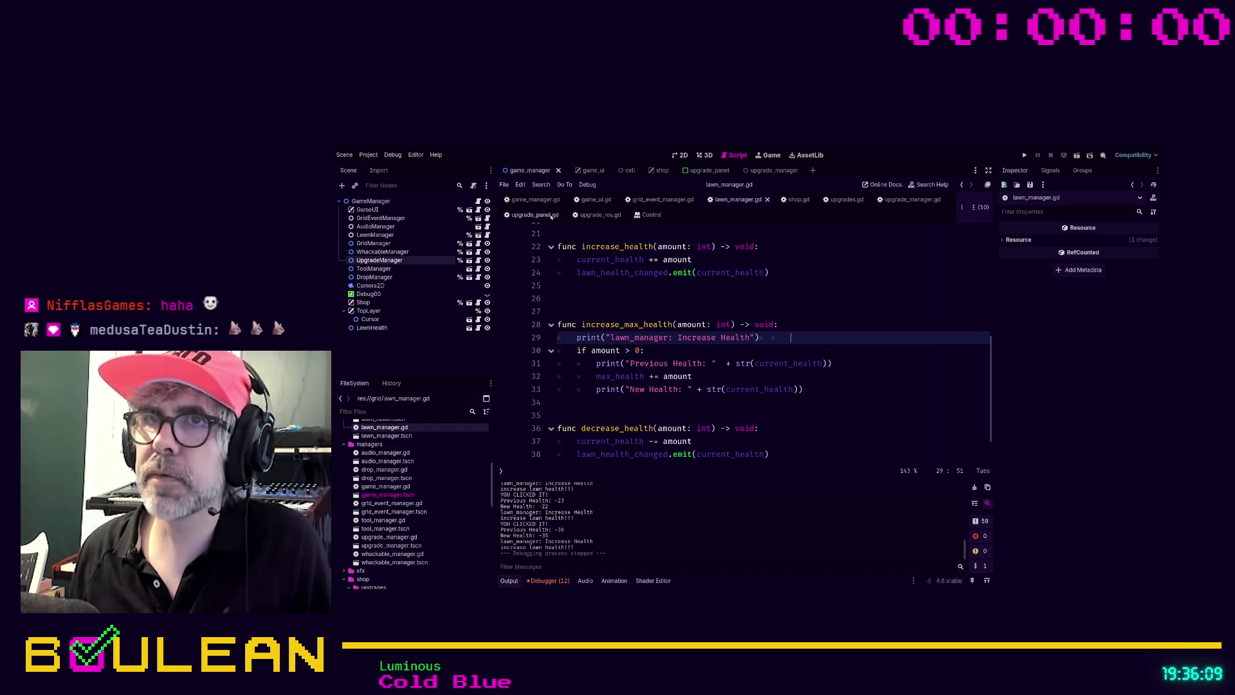
pyautogui.click(536, 215)
# Step: In upgrade_manager.gd, make _upgrade_lawn_hp call lawn_manager.increase_max_health(amount)
pyautogui.click(600, 215)
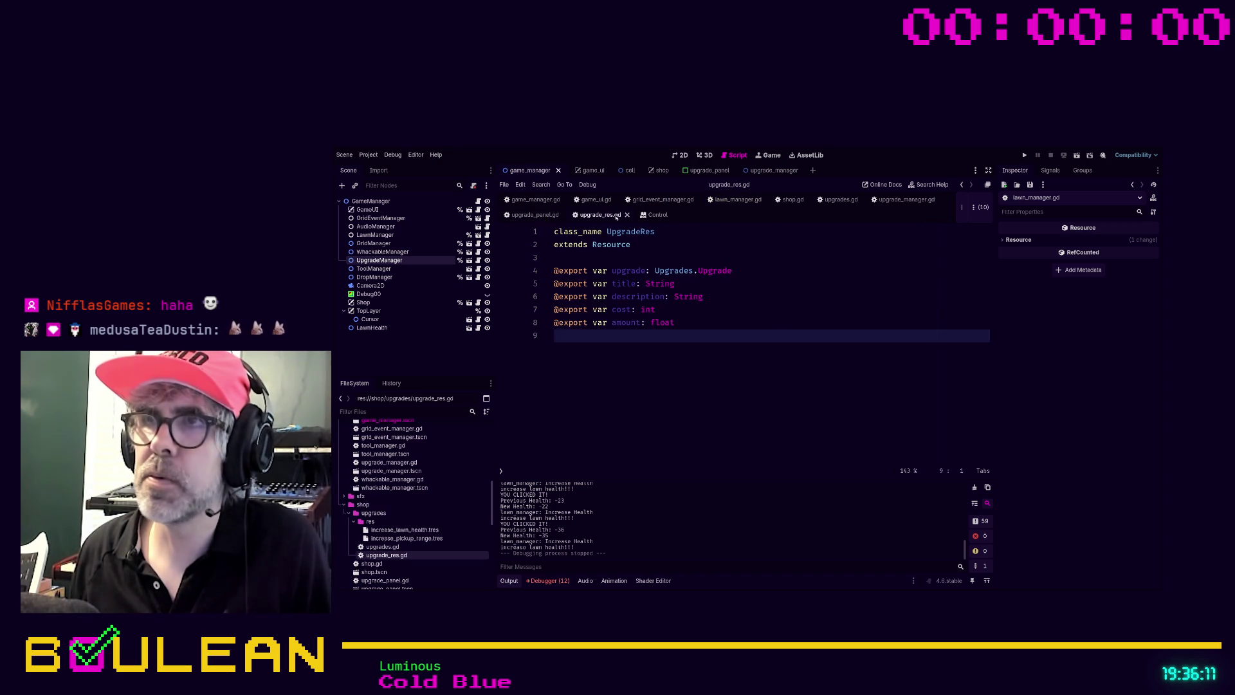
pyautogui.click(906, 200)
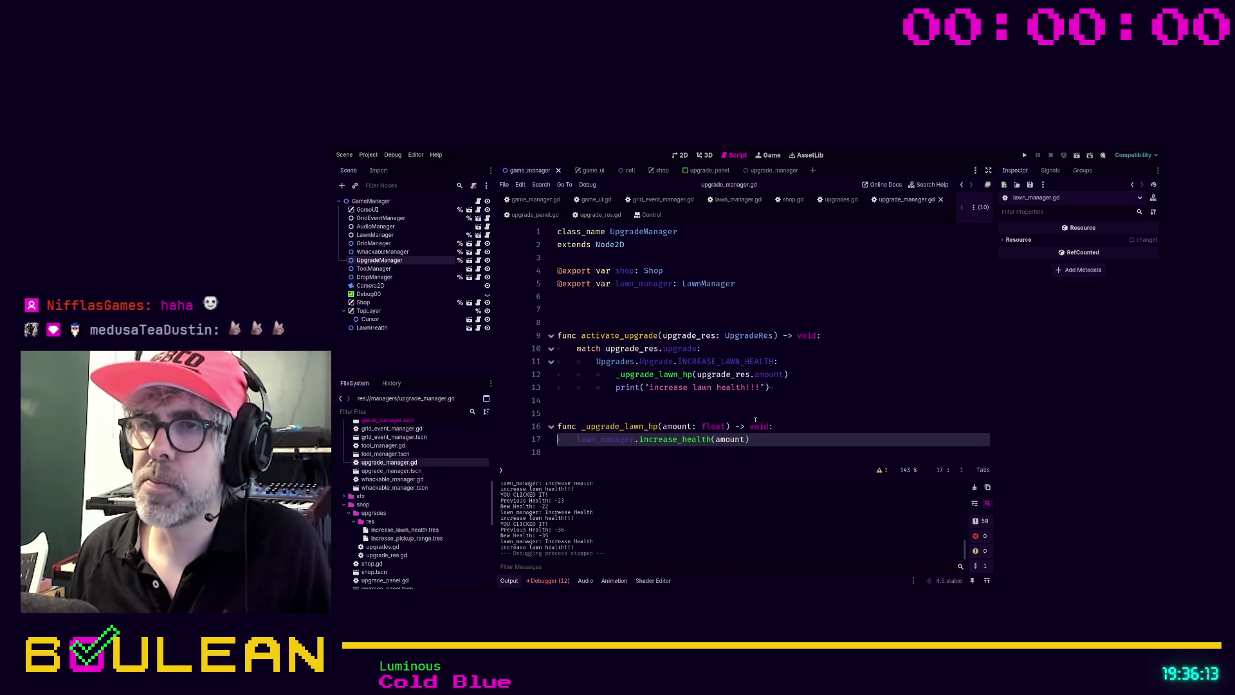
pyautogui.write('max_')
pyautogui.click(834, 437)
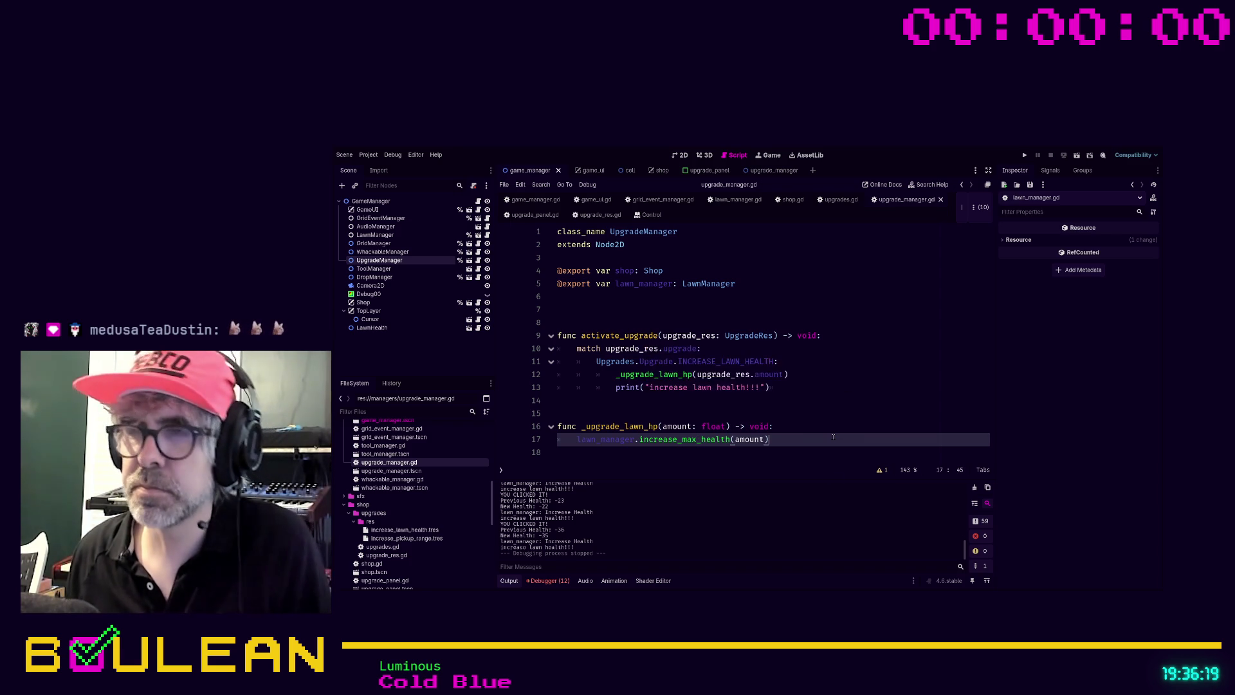
# Step: Check the increase_lawn_health.tres resource in the Inspector and run the project with F5
pyautogui.click(425, 531)
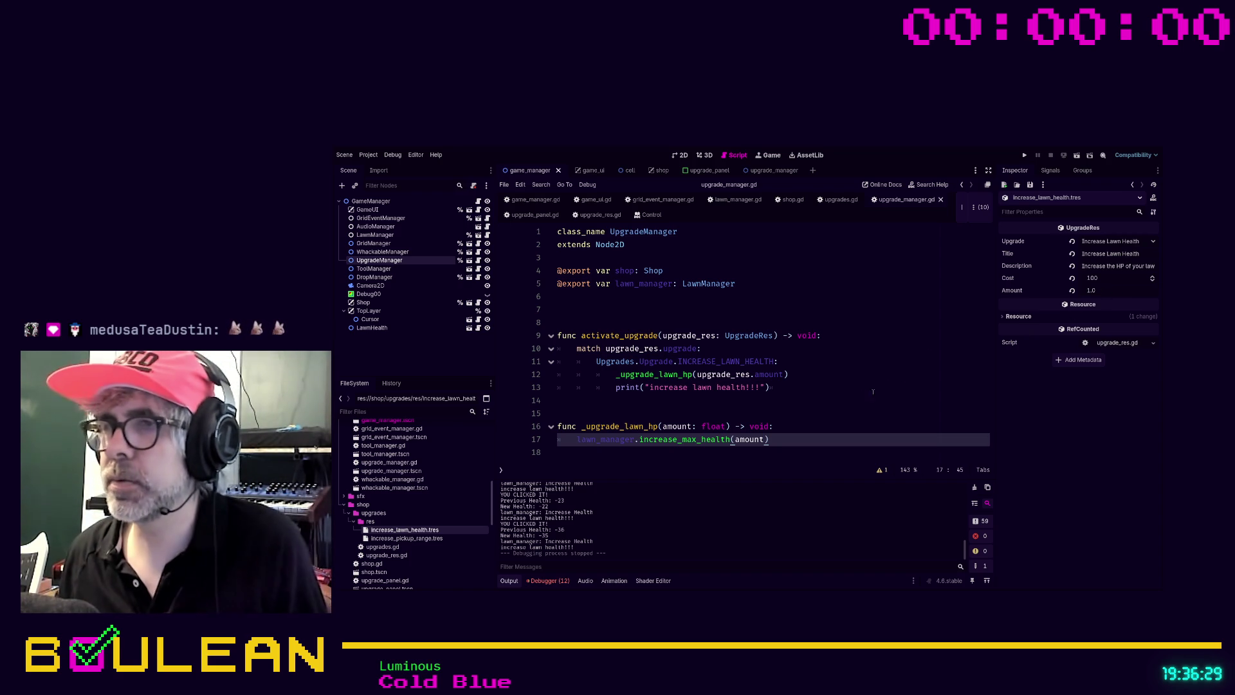
pyautogui.click(830, 404)
pyautogui.press('F5')
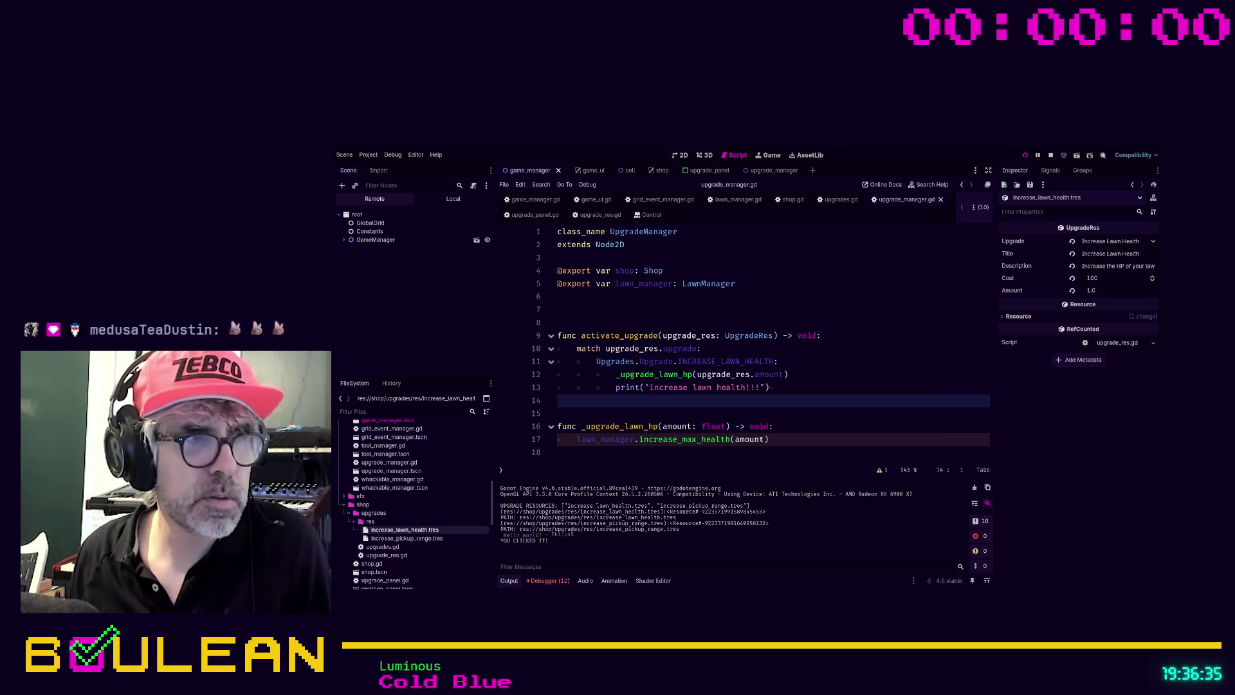
# Step: Buy Increase Lawn Health four times in the running shop, then stop the game with F8
pyautogui.click(566, 301)
pyautogui.click(566, 301)
pyautogui.click(566, 301)
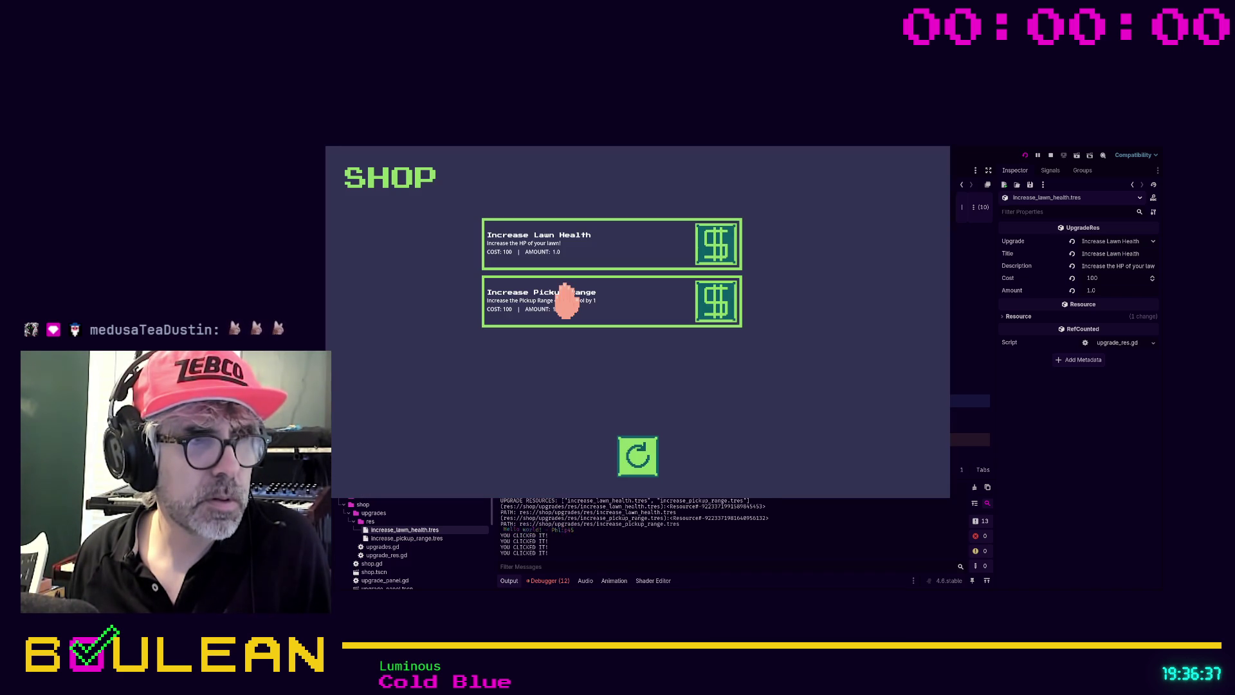
pyautogui.click(566, 302)
pyautogui.click(566, 301)
pyautogui.click(566, 301)
pyautogui.click(566, 302)
pyautogui.click(564, 247)
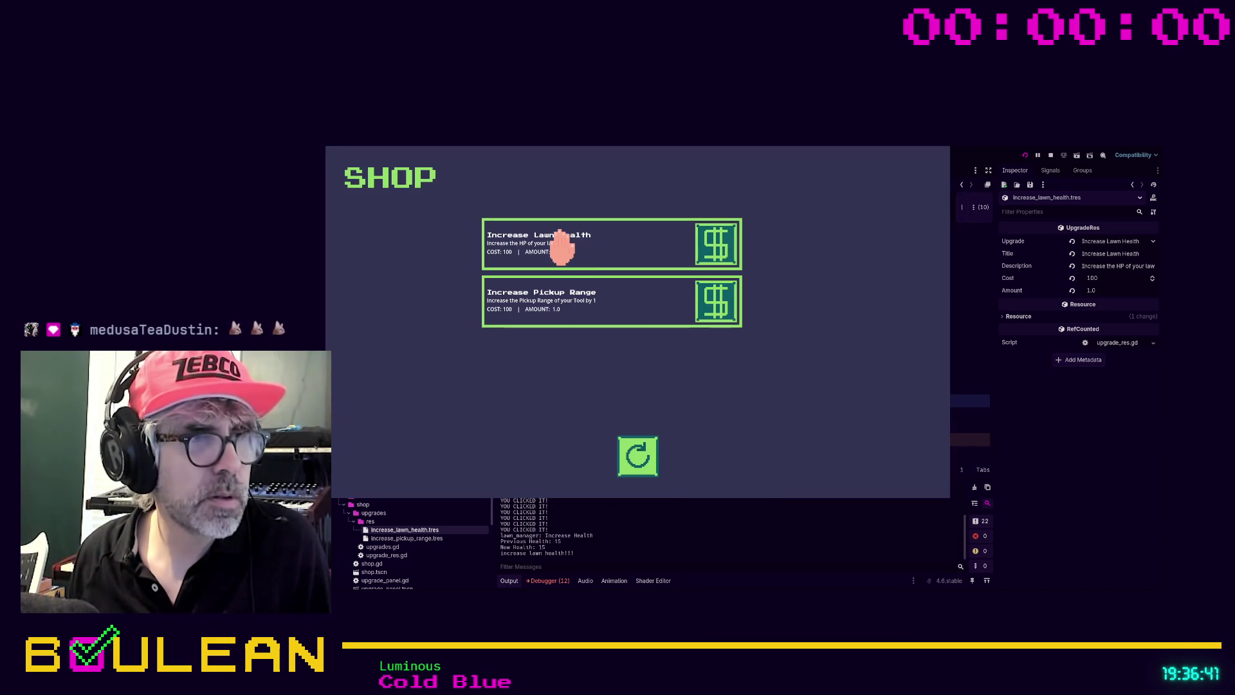
pyautogui.click(561, 247)
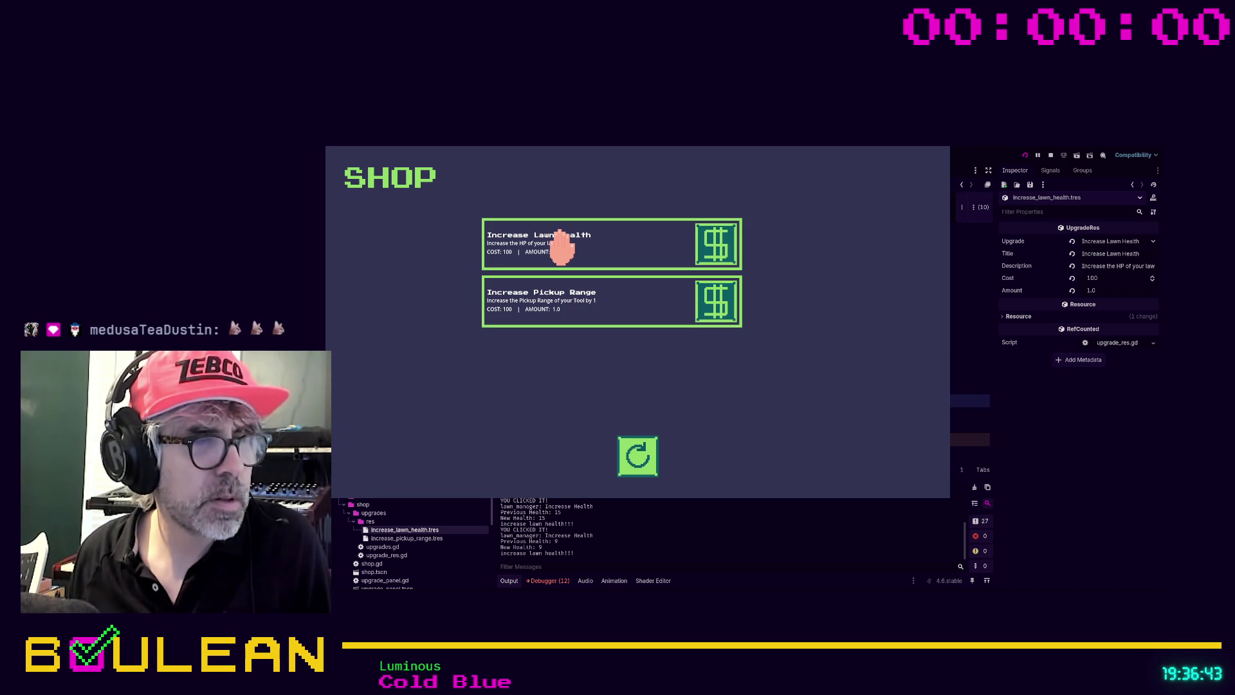
pyautogui.click(561, 246)
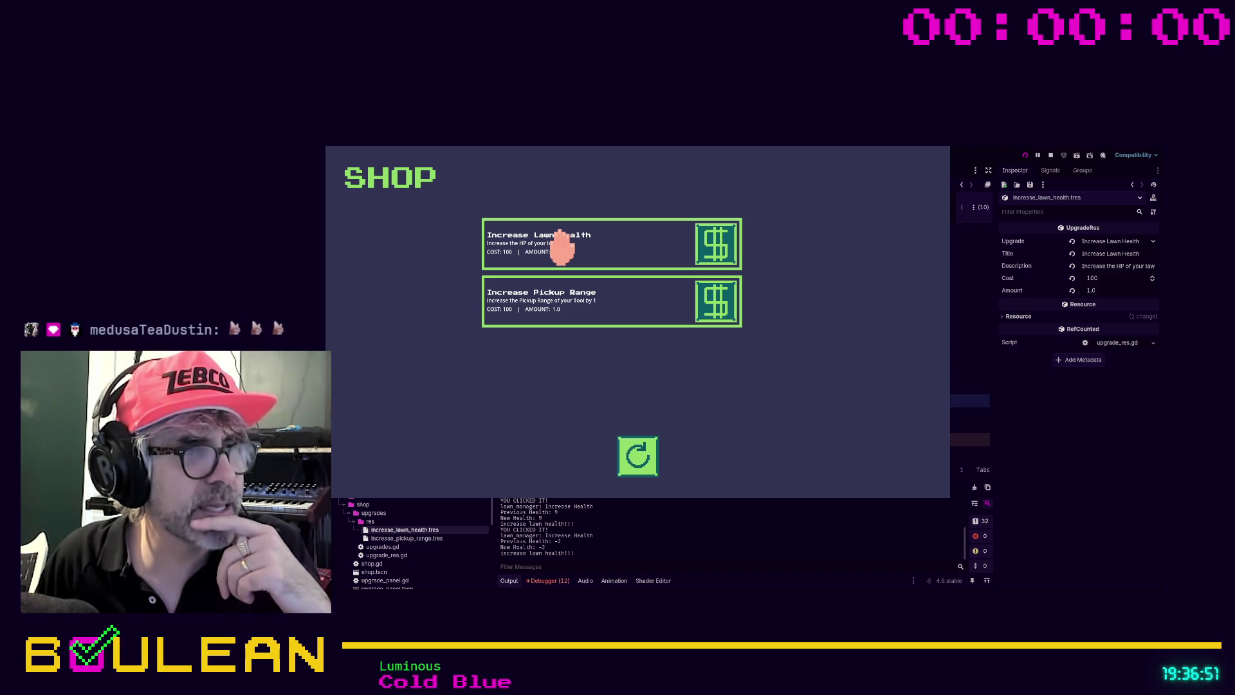
pyautogui.click(560, 235)
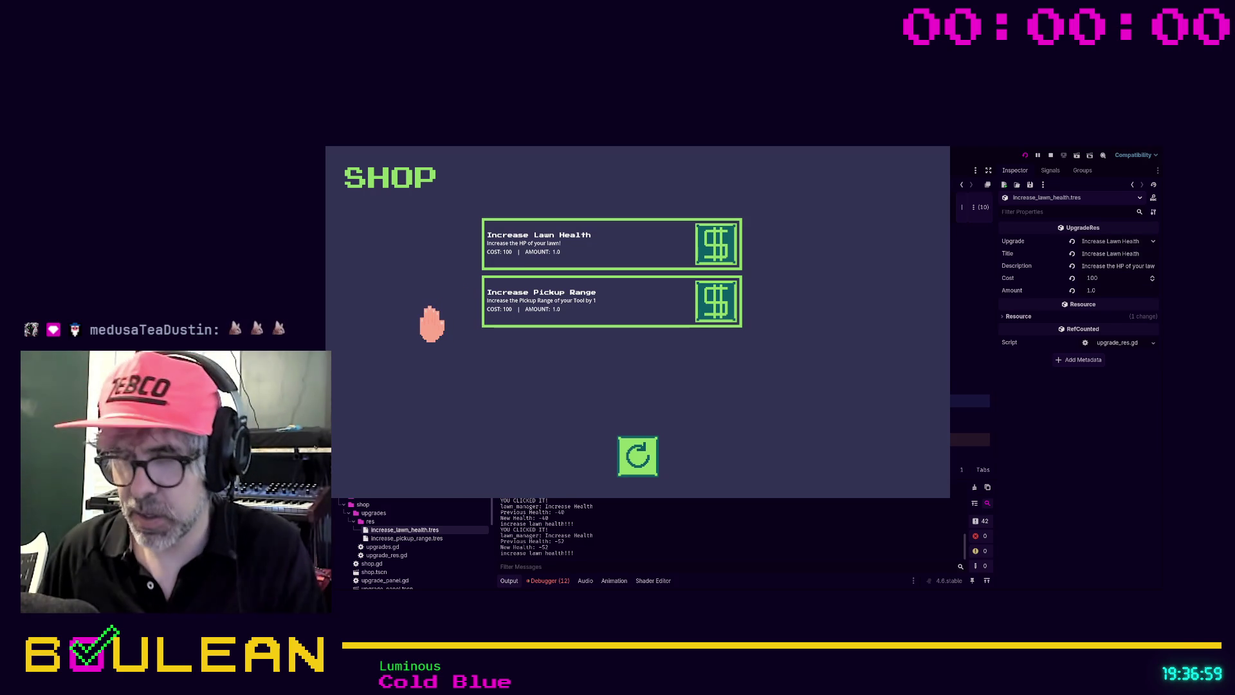
pyautogui.press('F8')
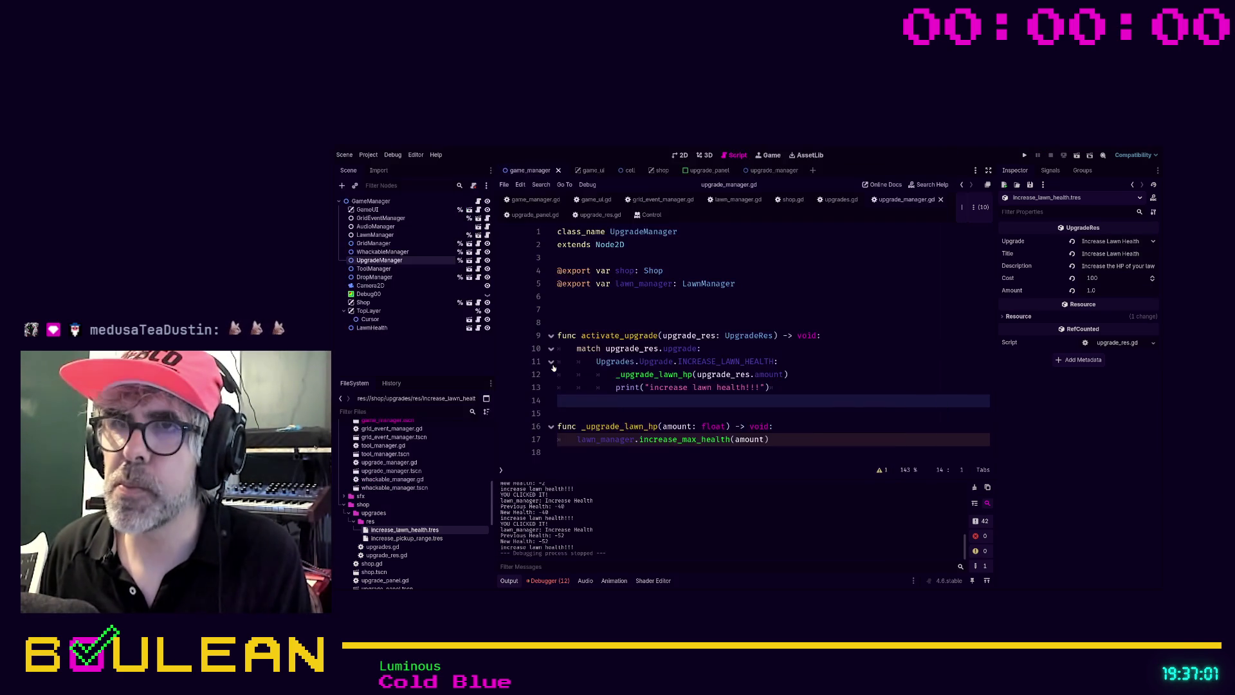
# Step: Change increase_max_health's amount parameter from int to float, save, and run the game
pyautogui.click(730, 409)
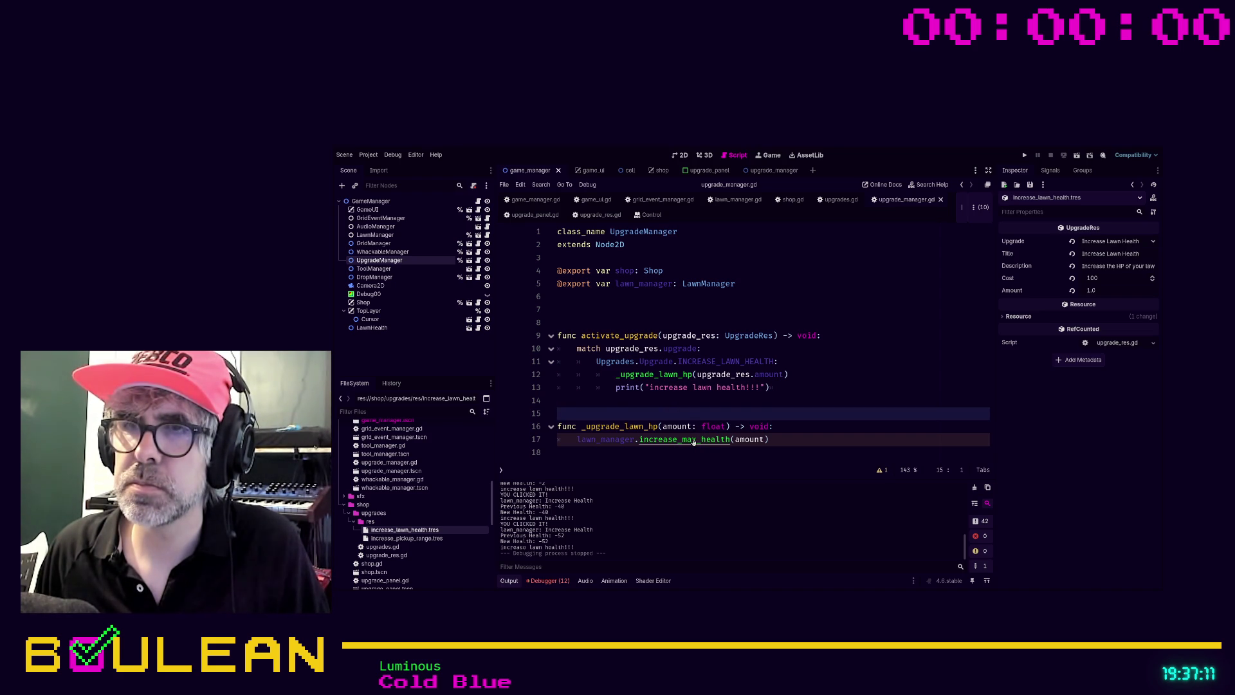
pyautogui.keyDown('ctrl'); pyautogui.click(693, 441); pyautogui.keyUp('ctrl')
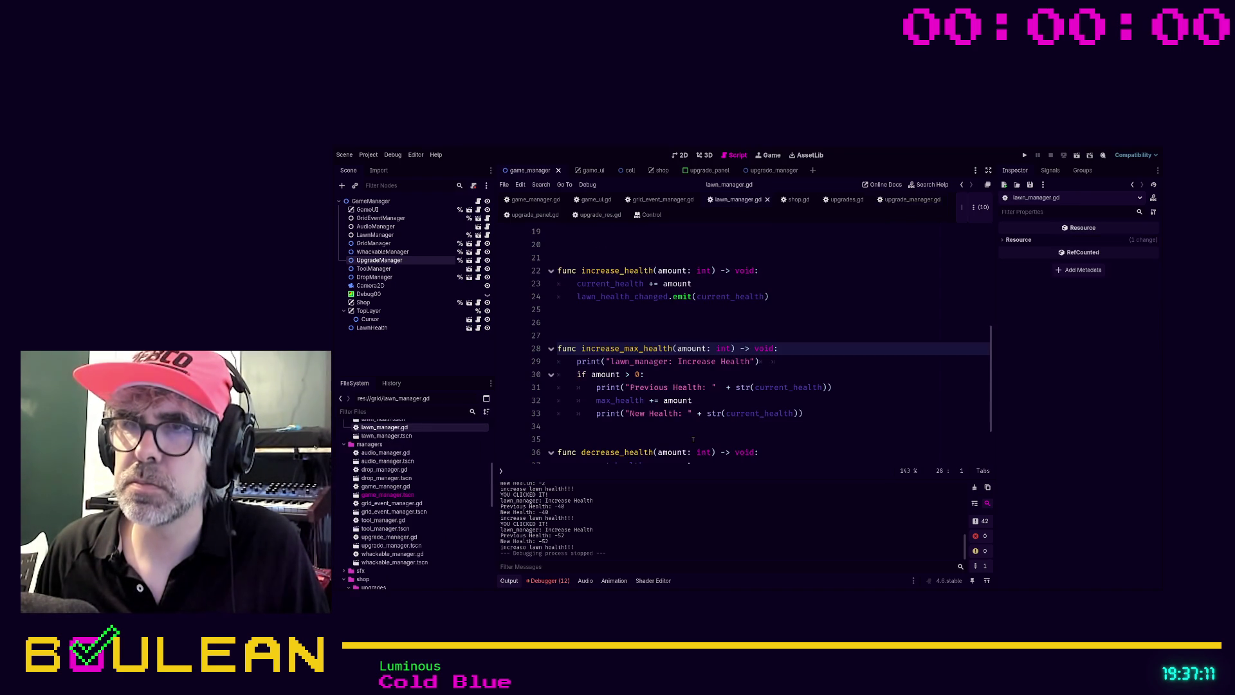
pyautogui.doubleClick(722, 348)
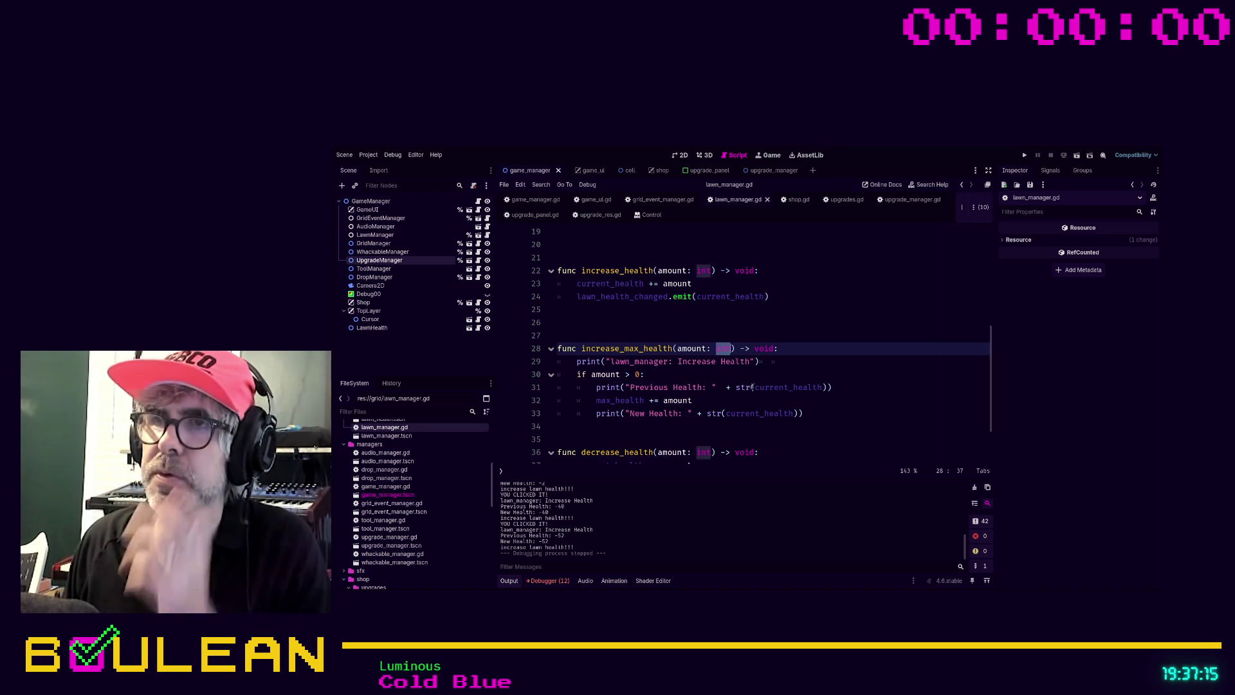
pyautogui.write('float')
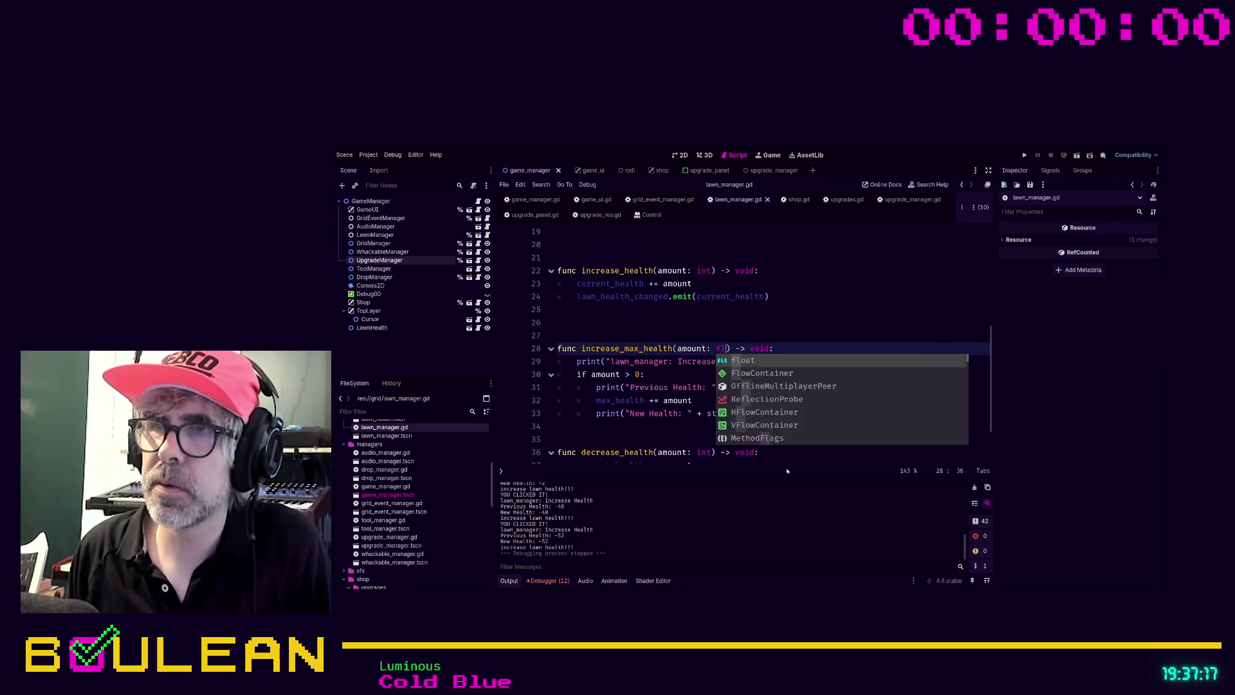
pyautogui.click(681, 376)
pyautogui.hotkey('ctrl', 's')
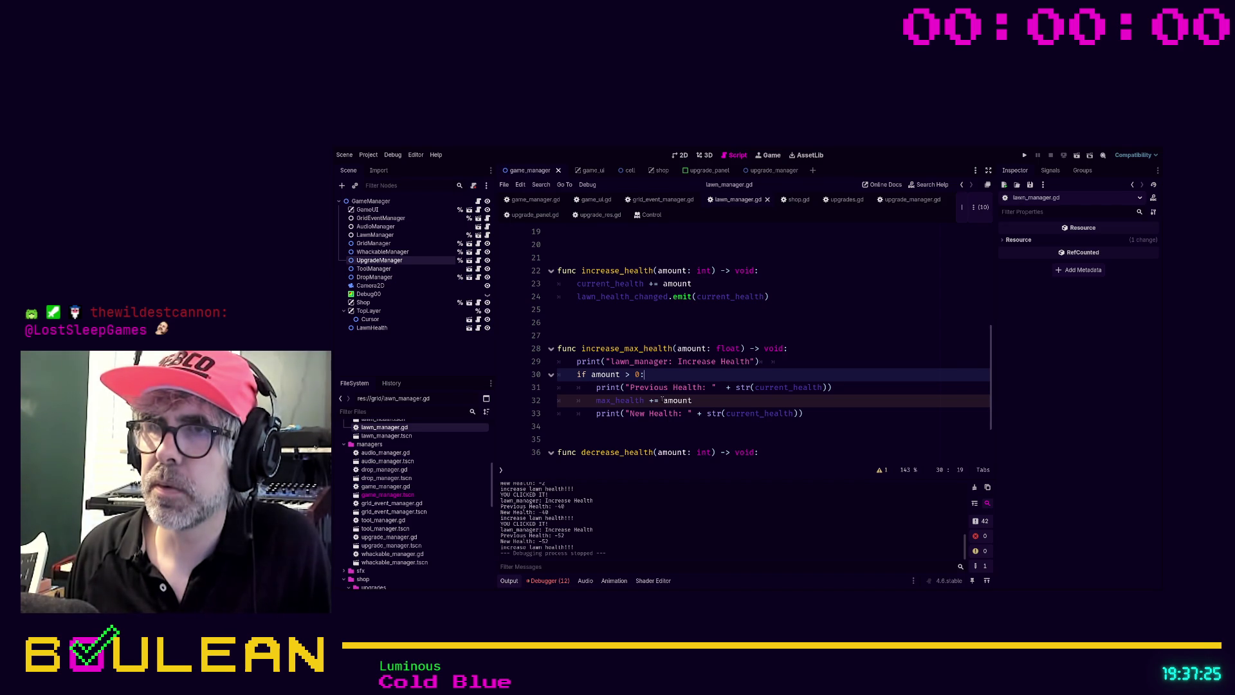
pyautogui.click(647, 422)
pyautogui.press('F5')
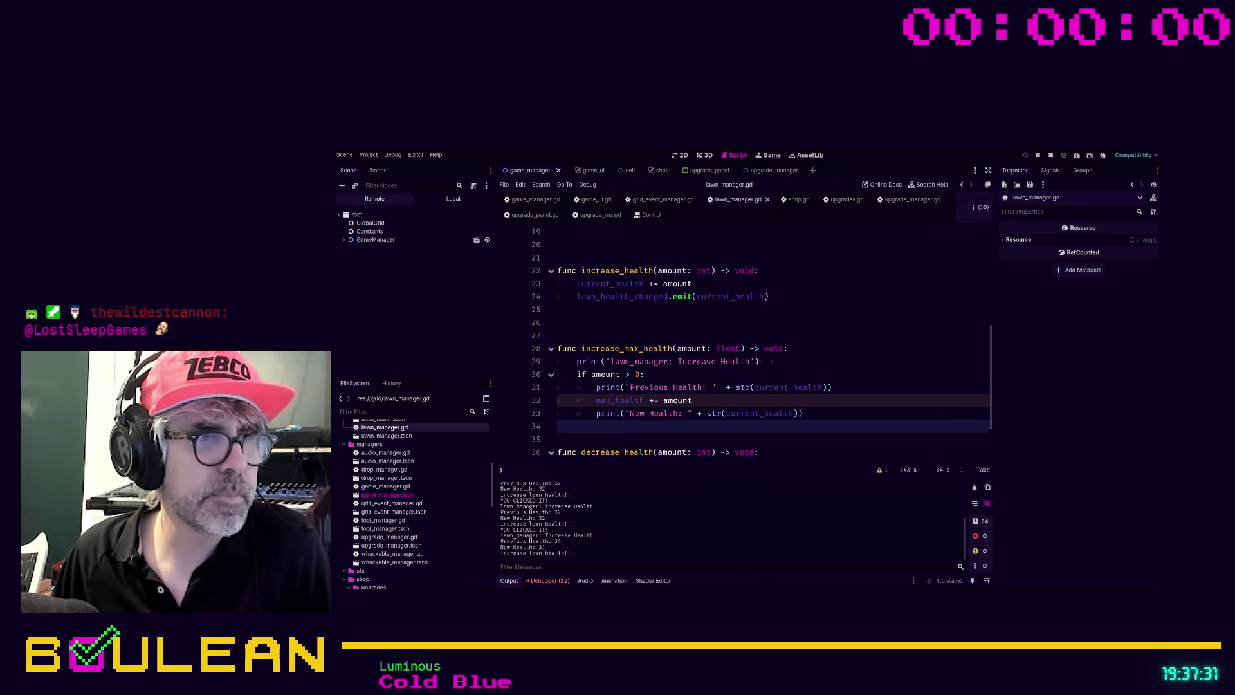
# Step: Buy Increase Lawn Health four times, watching health fall to -38, then stop the game
pyautogui.hotkey('alt', 'Tab')
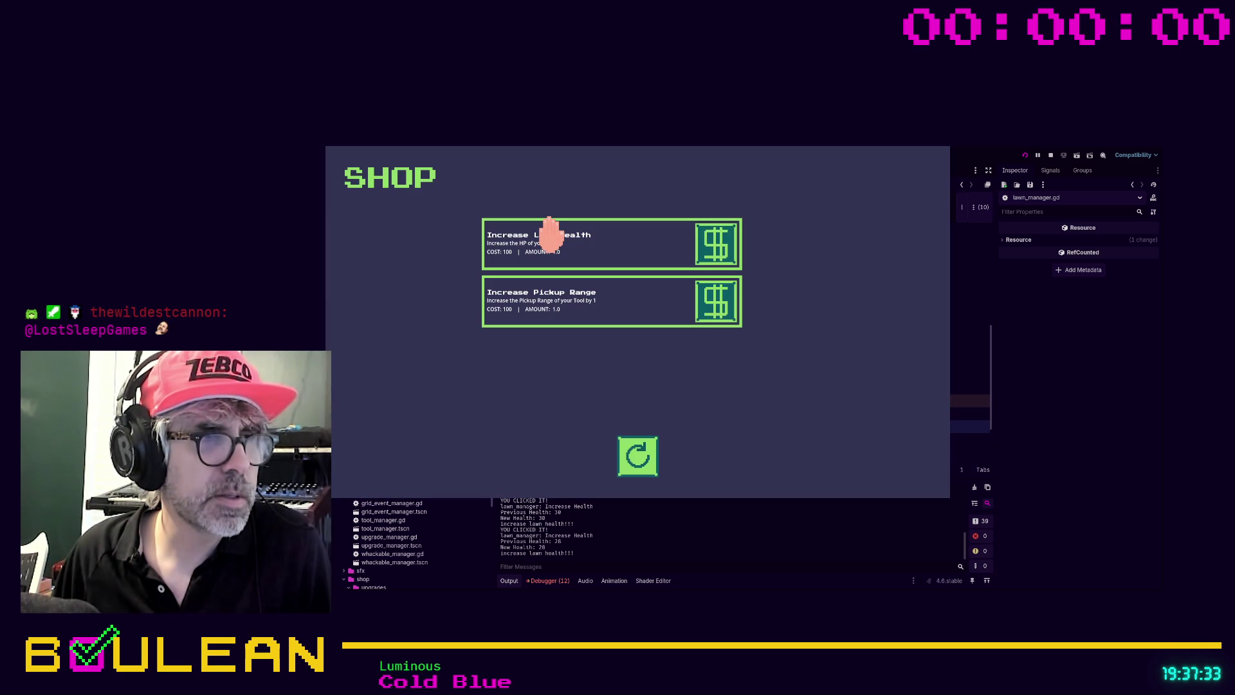
pyautogui.click(550, 231)
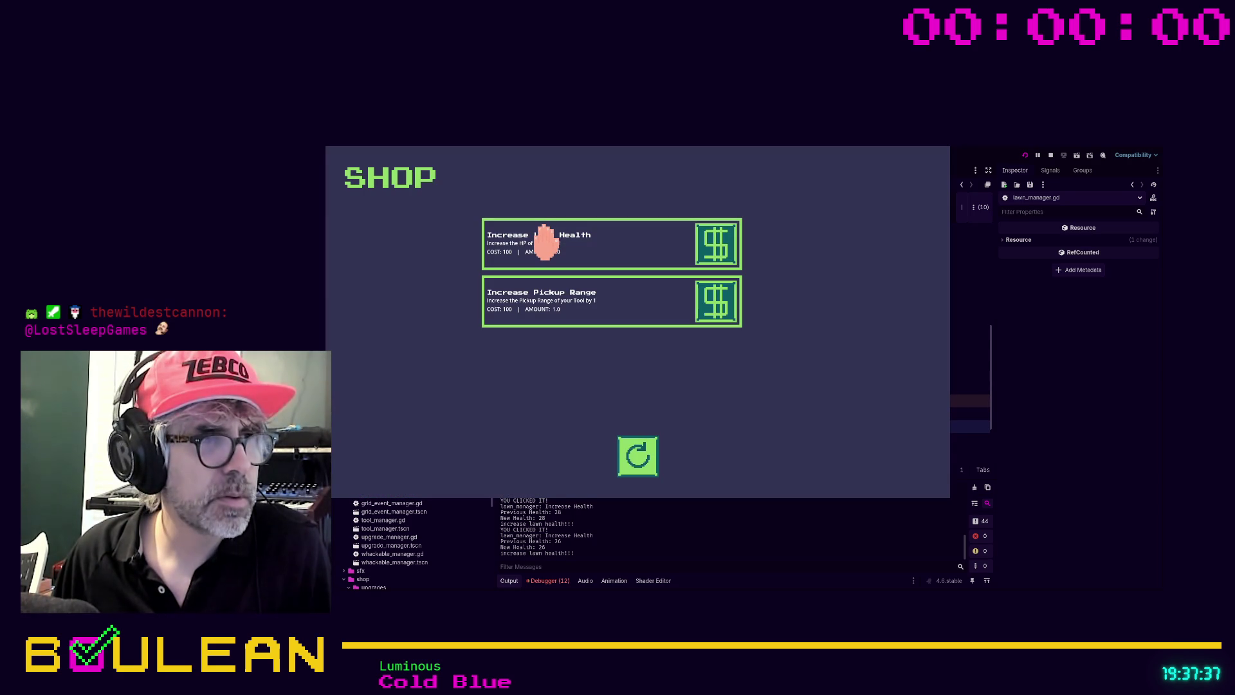
pyautogui.click(546, 243)
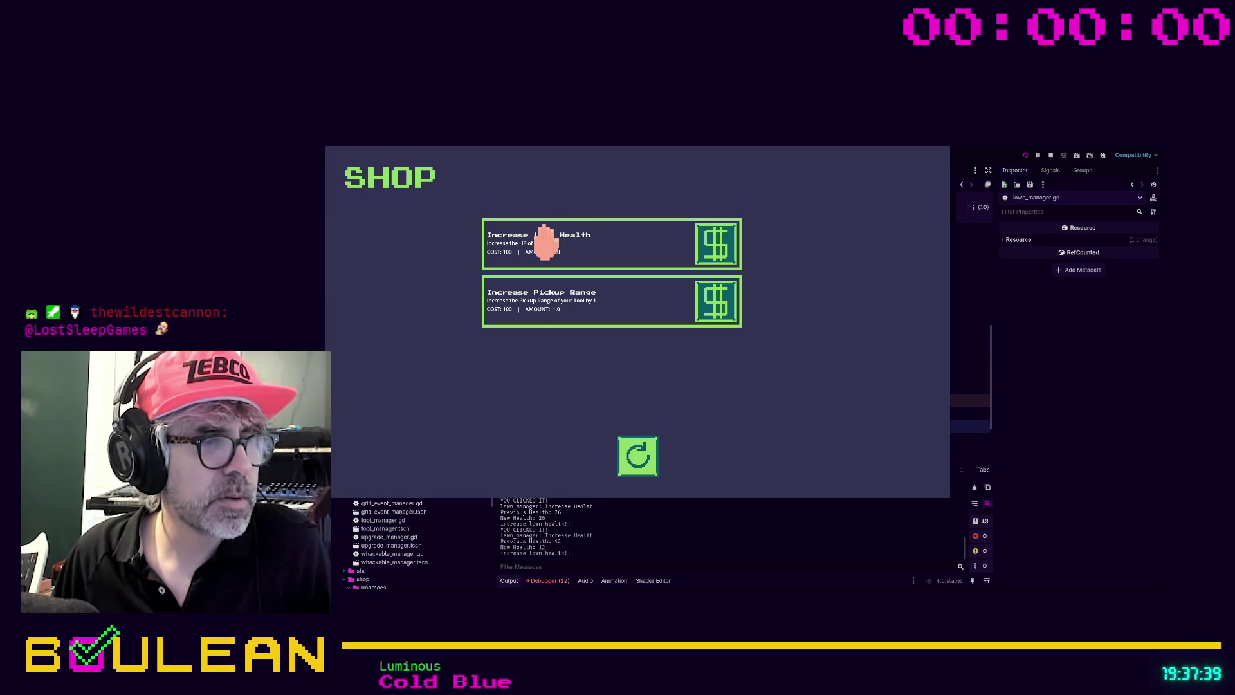
pyautogui.click(546, 243)
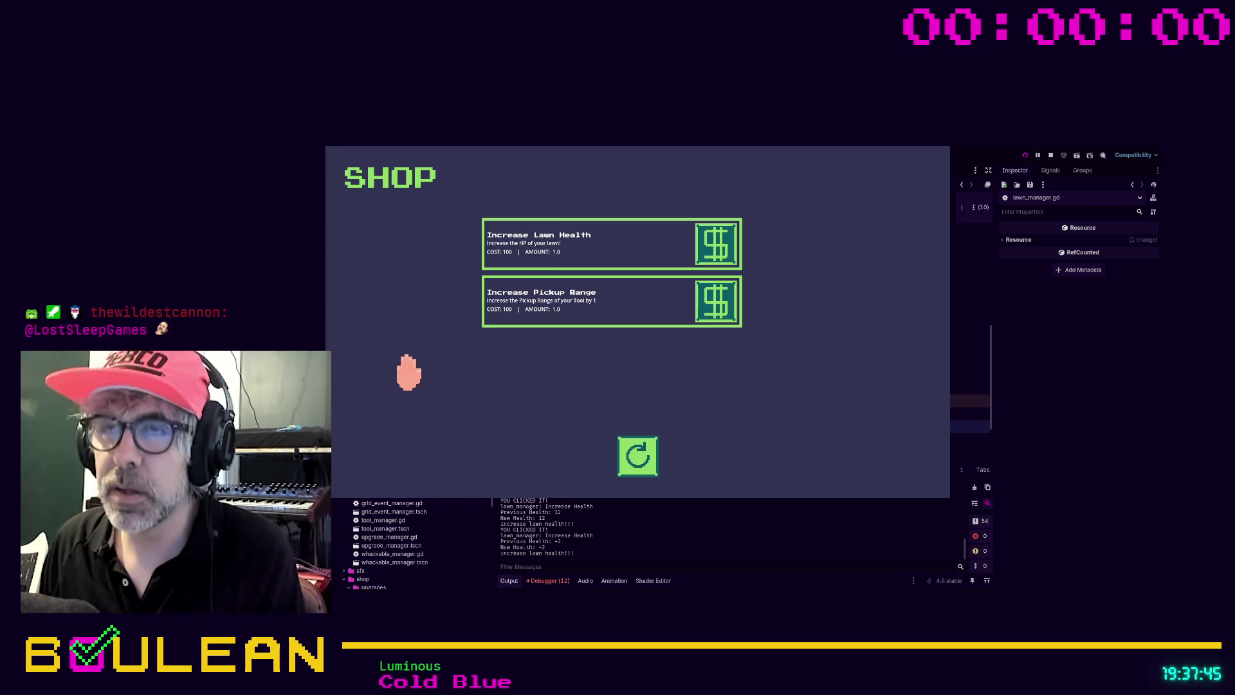
pyautogui.click(536, 250)
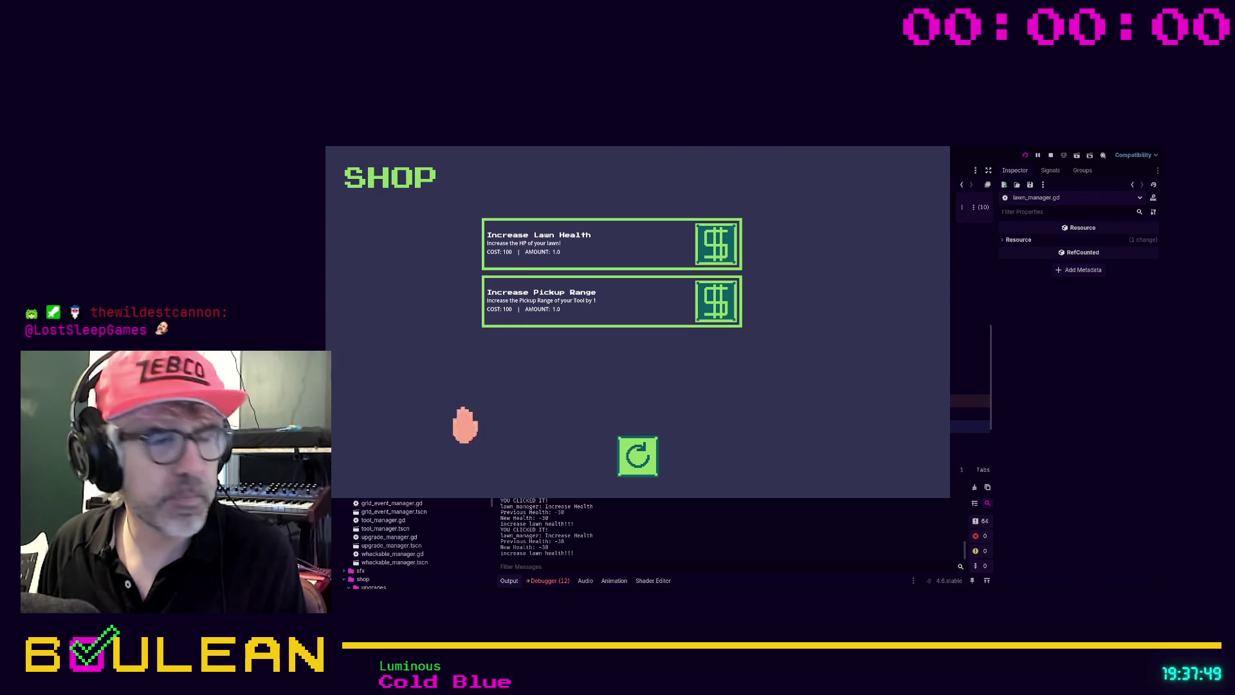
pyautogui.press('F8')
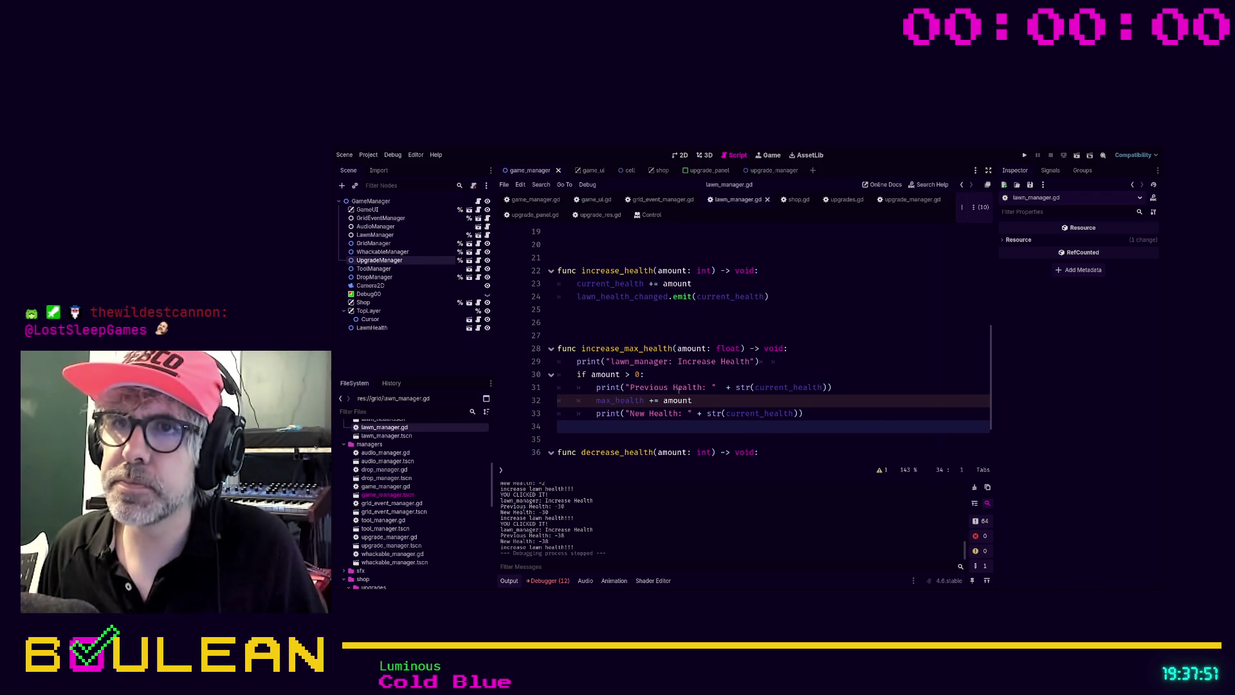
# Step: Find previous_health and make the Previous Health print use max_health instead of current_health
pyautogui.click(777, 376)
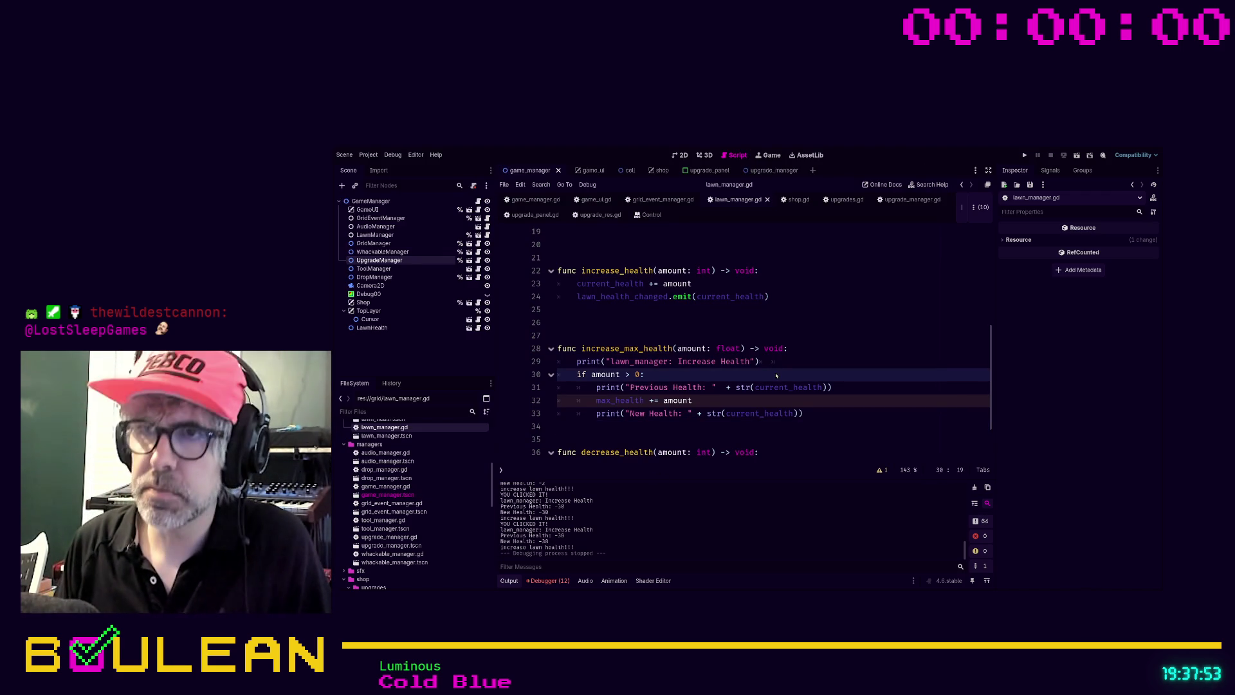
pyautogui.hotkey('ctrl', 'shift', 'f')
pyautogui.press('Return')
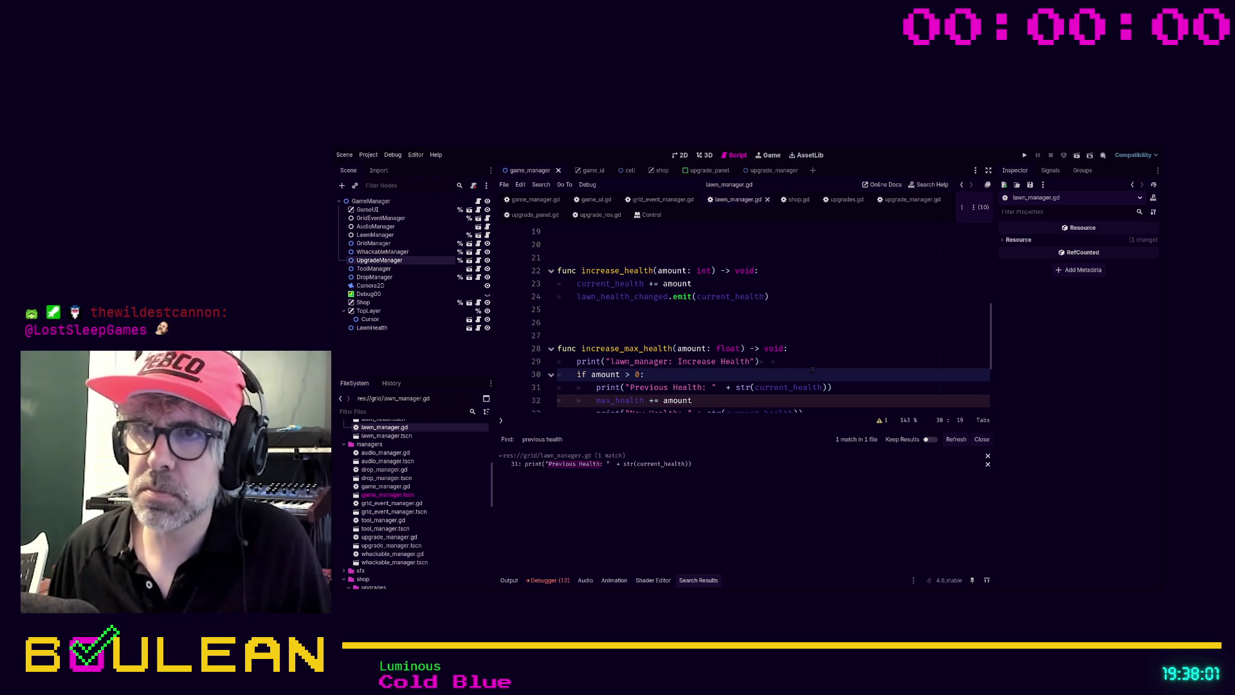
pyautogui.scroll(-1, 813, 370)
pyautogui.click(804, 385)
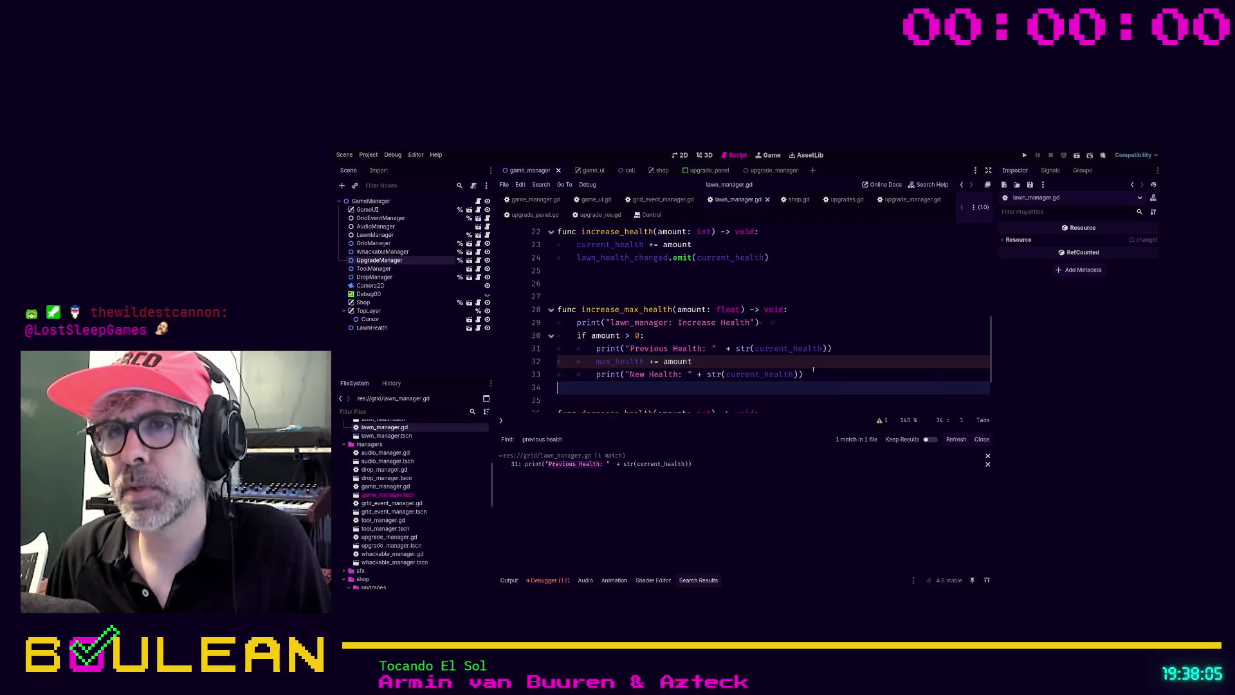
pyautogui.doubleClick(793, 348)
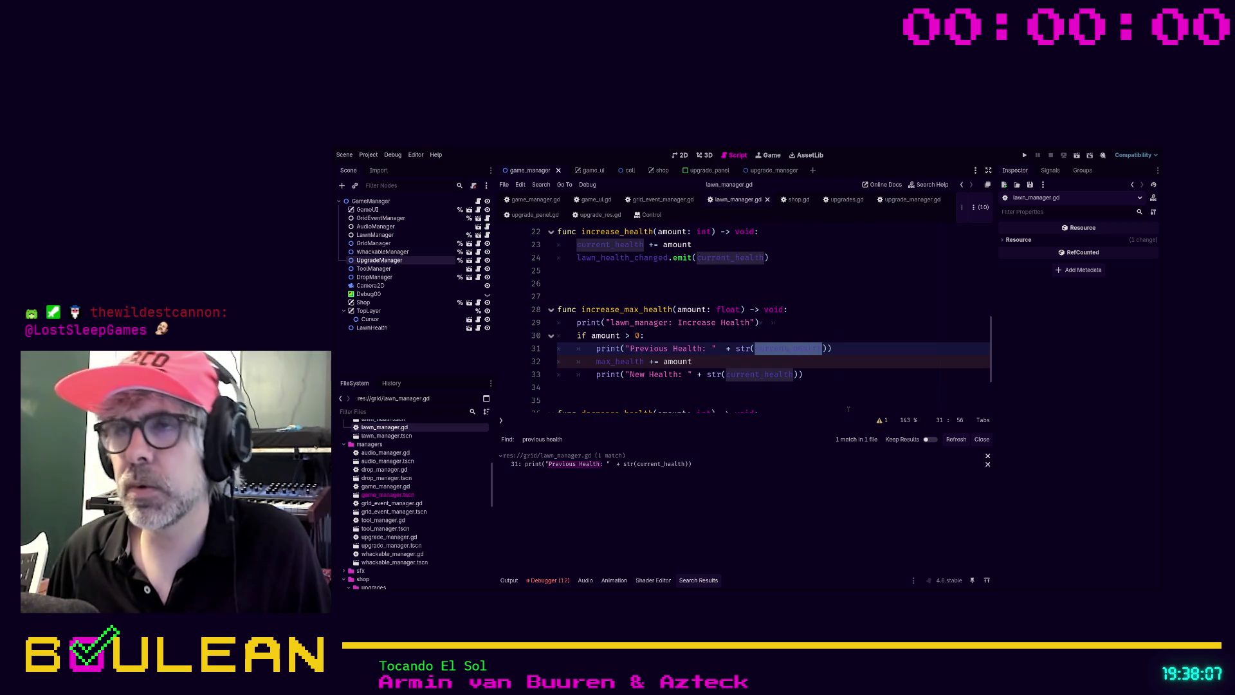
pyautogui.write('max')
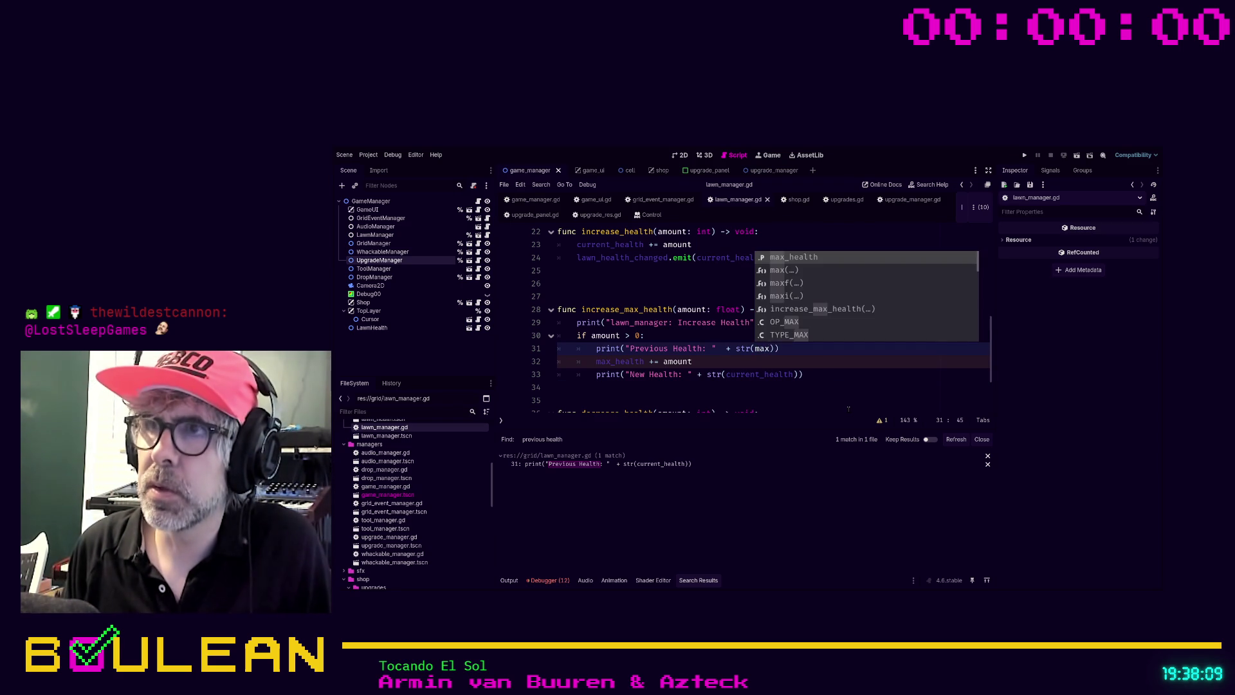
pyautogui.press('Return')
# Step: Make the New Health print use max_health too, save, and relaunch the game
pyautogui.doubleClick(759, 375)
pyautogui.write('max')
pyautogui.press('Escape')
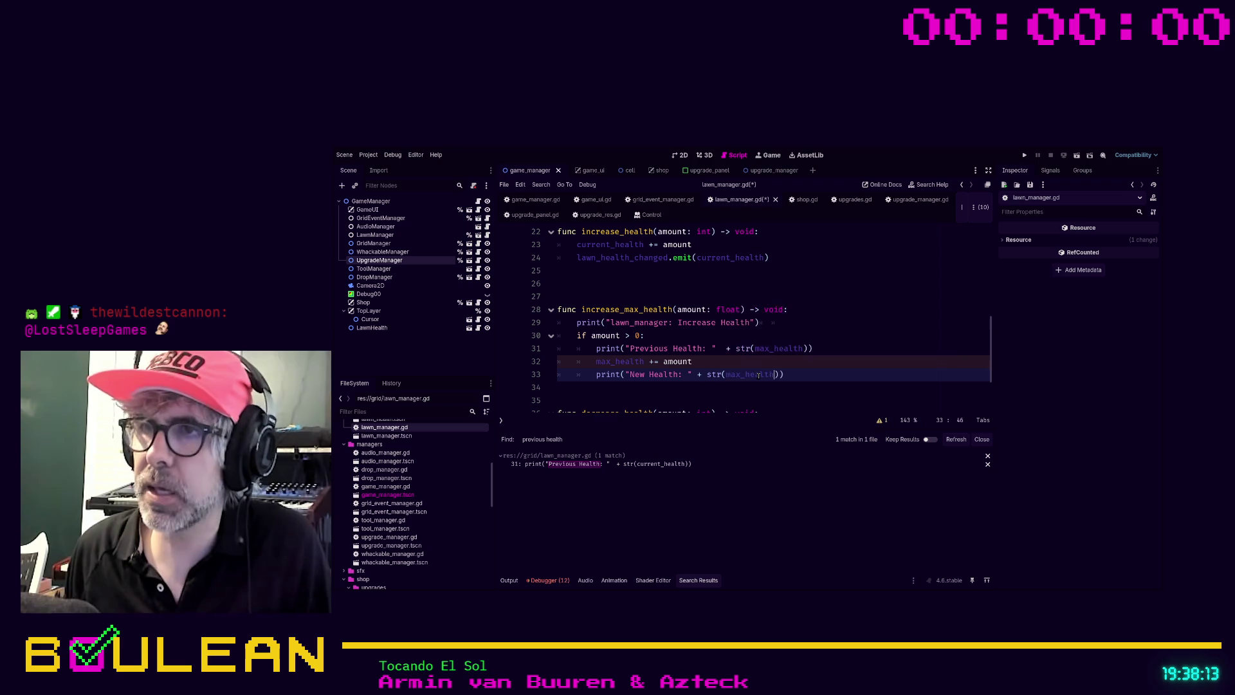
pyautogui.click(777, 366)
pyautogui.hotkey('ctrl', 's')
pyautogui.press('F5')
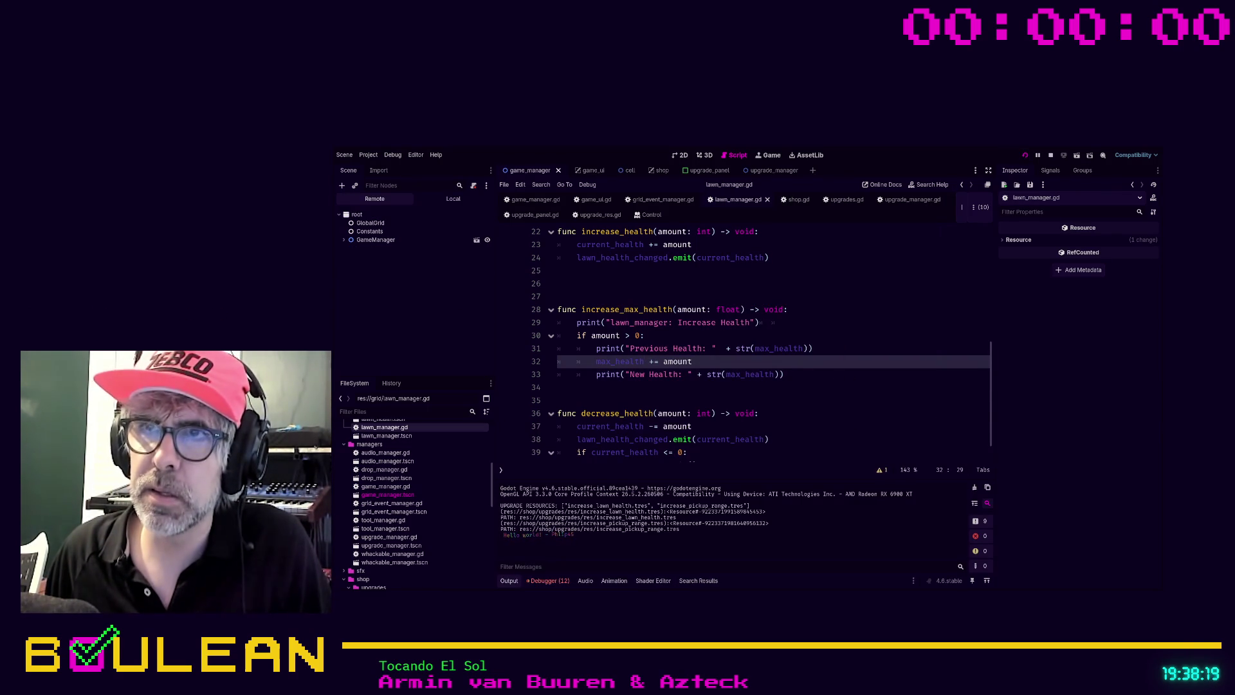
# Step: Buy Increase Lawn Health eight times, confirming positive max health, start the round, and stop
pyautogui.click(593, 234)
pyautogui.click(593, 234)
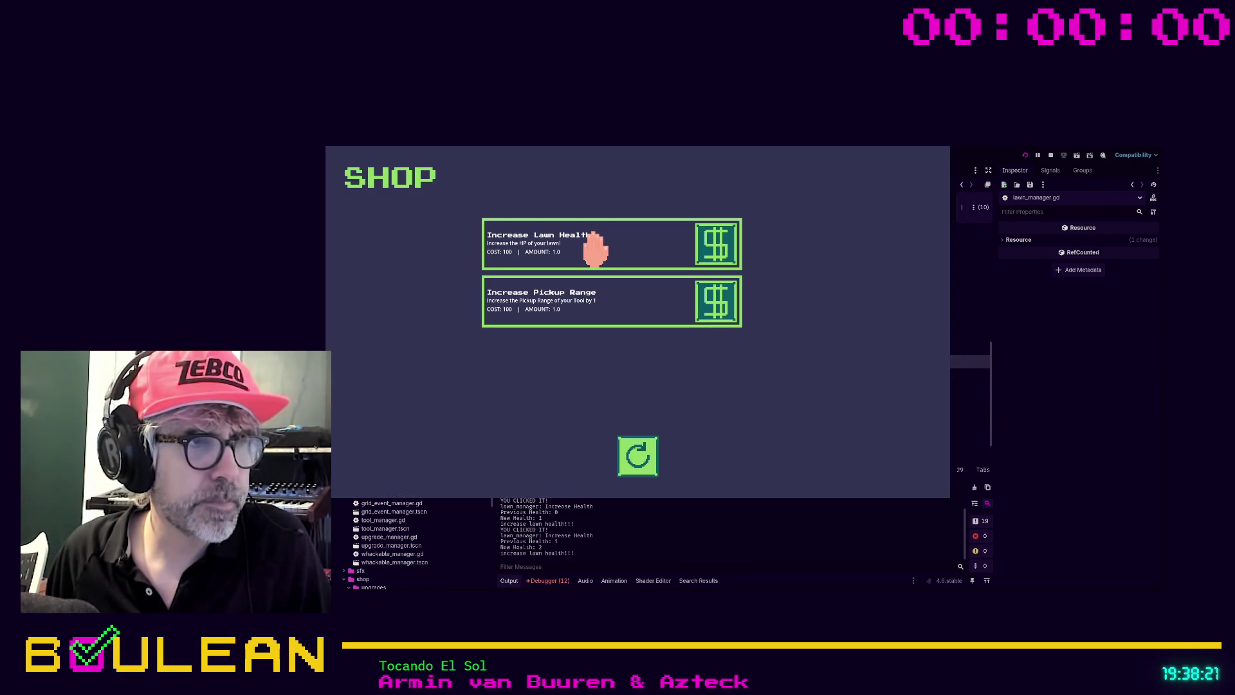
pyautogui.click(592, 234)
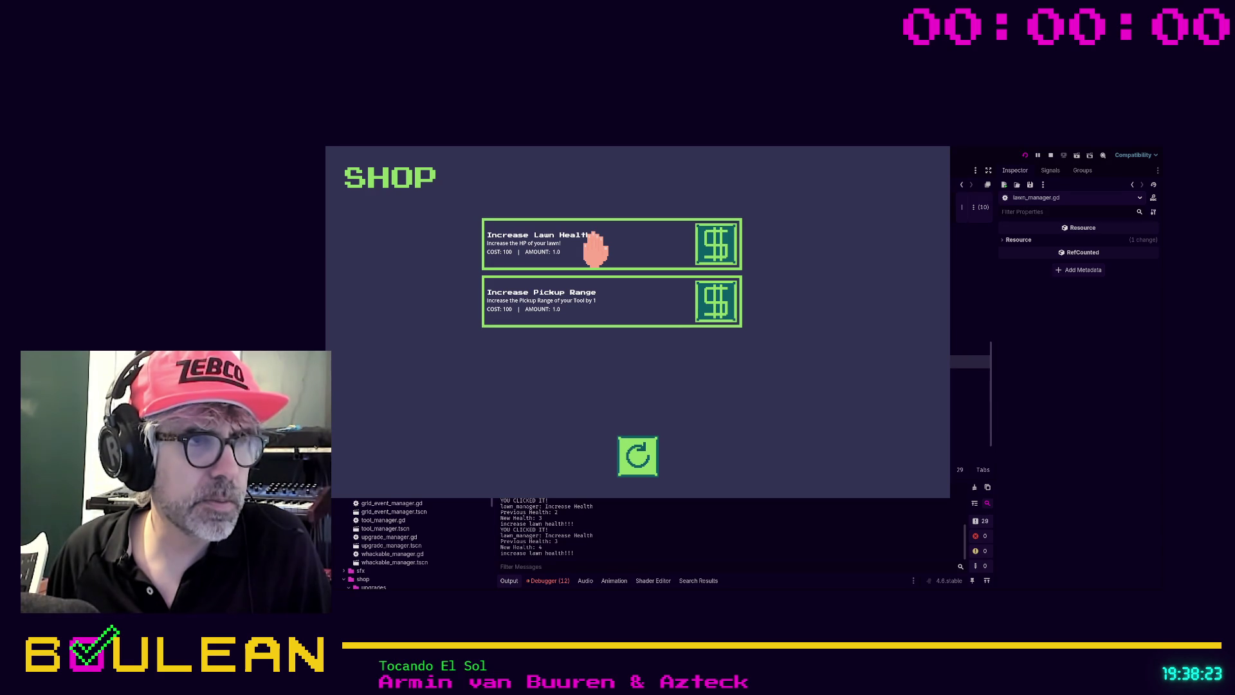
pyautogui.click(593, 235)
pyautogui.click(593, 235)
pyautogui.click(582, 233)
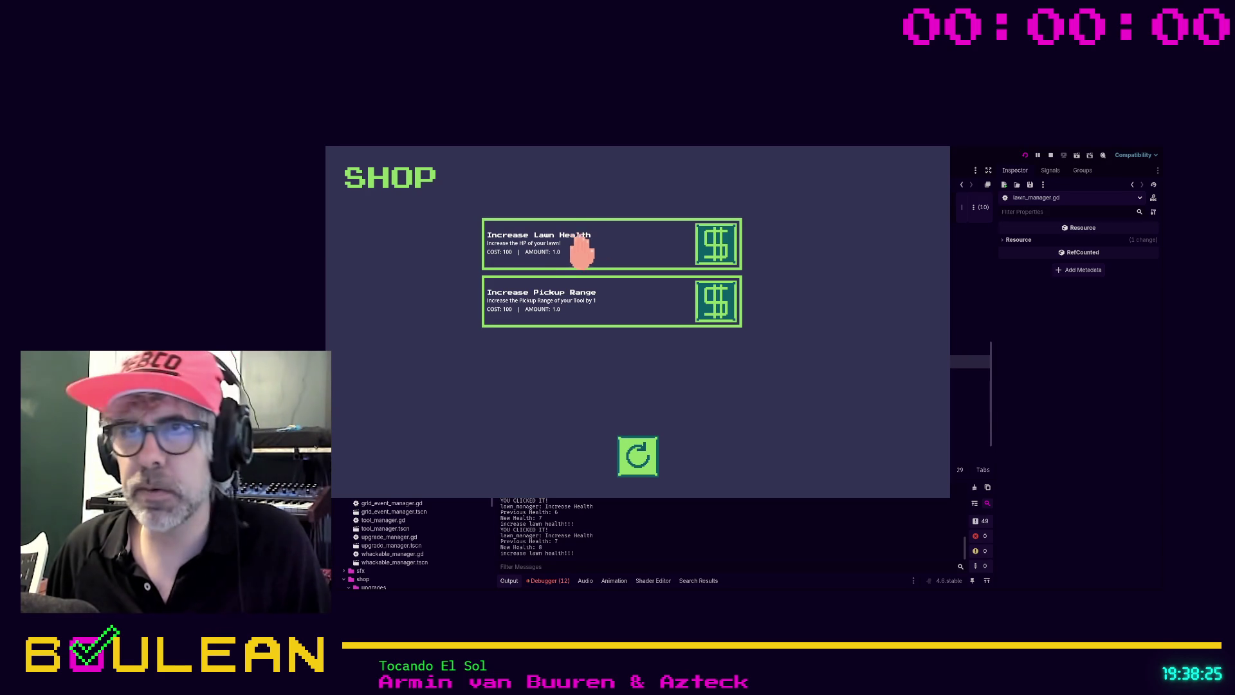
pyautogui.click(554, 240)
pyautogui.click(553, 247)
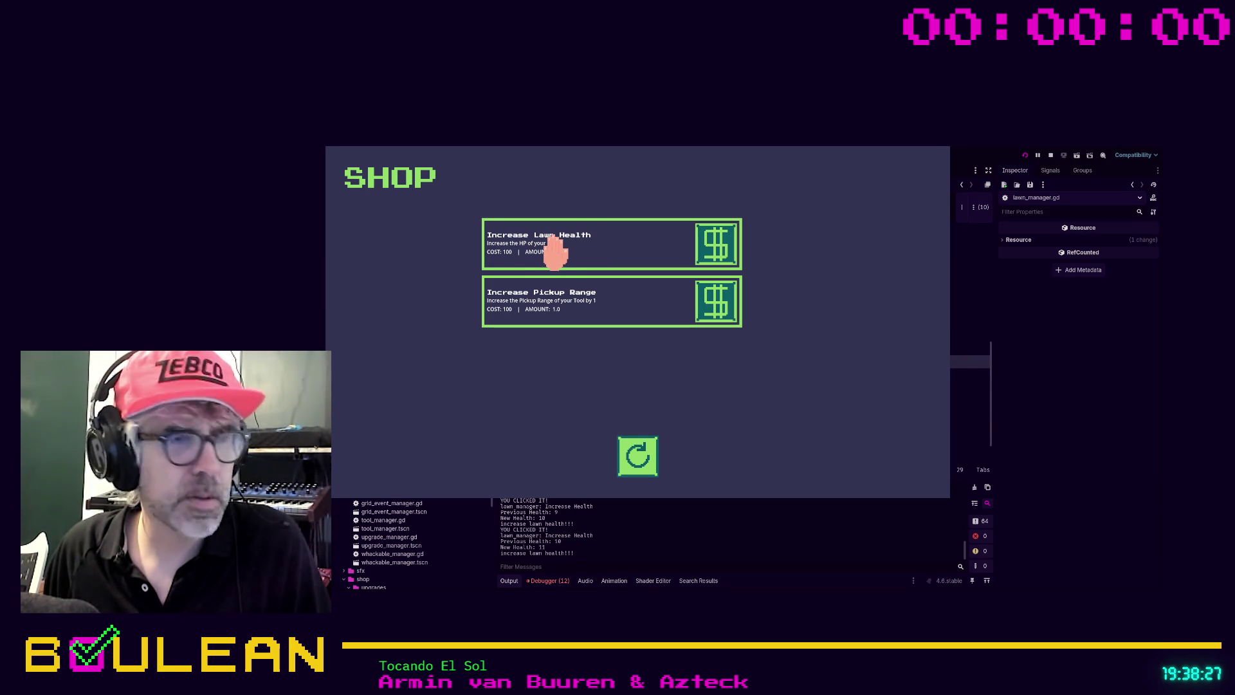
pyautogui.click(634, 460)
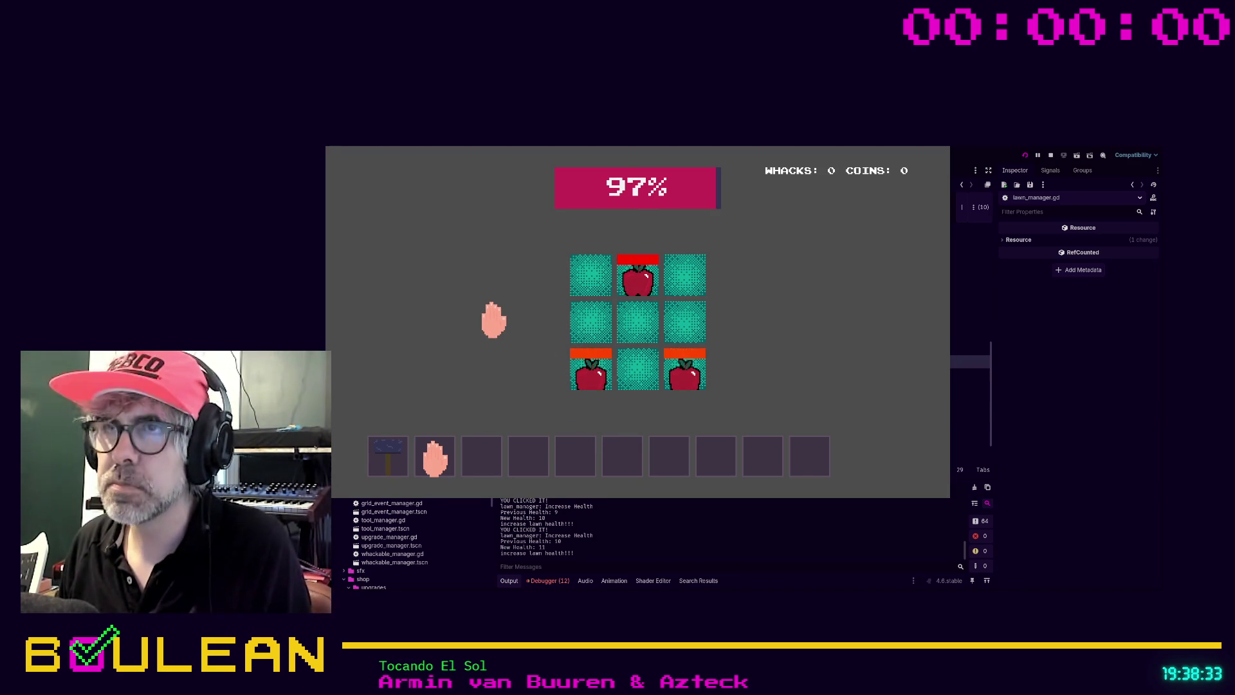
pyautogui.press('F8')
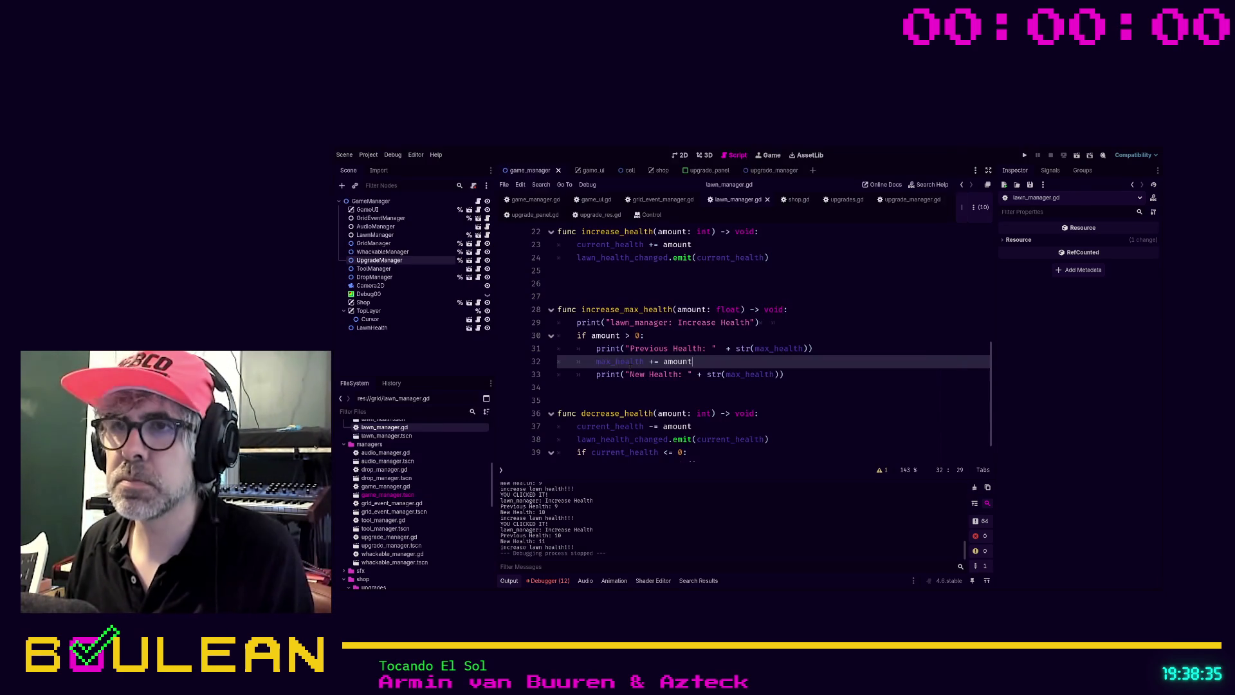
pyautogui.click(714, 387)
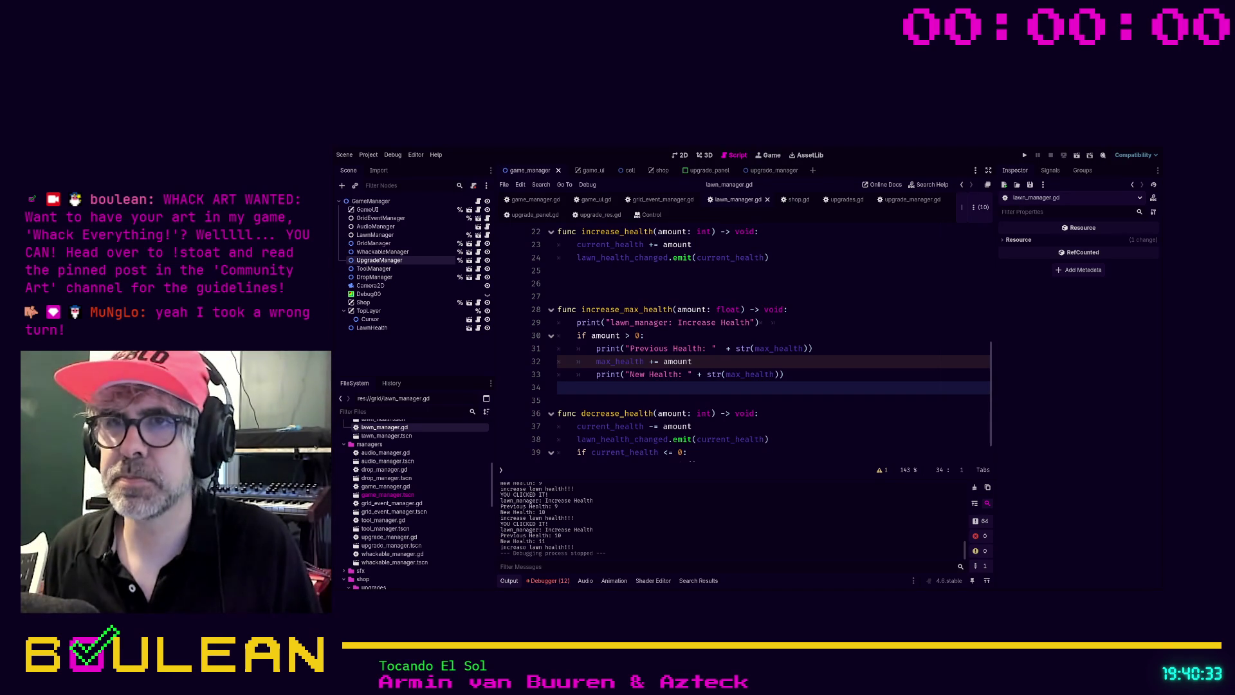
pyautogui.click(653, 398)
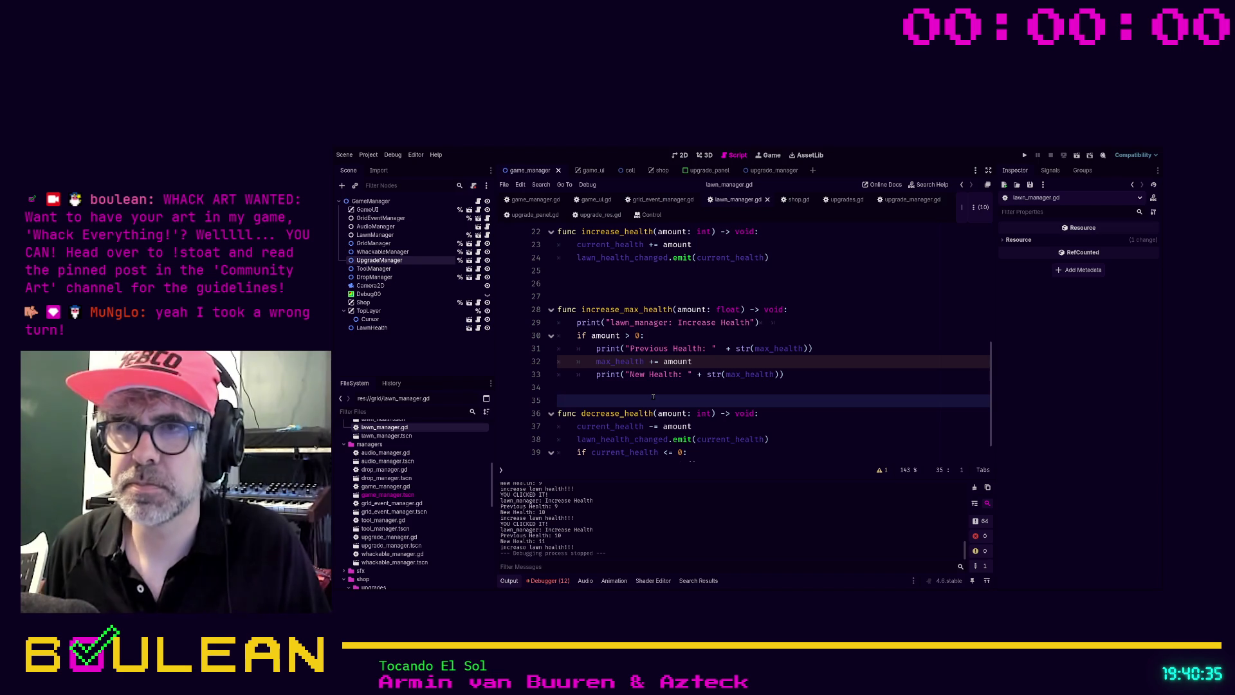
# Step: Review lawn_manager.gd, then switch to game_ui.gd with Alt+Left
pyautogui.scroll(3, 716, 364)
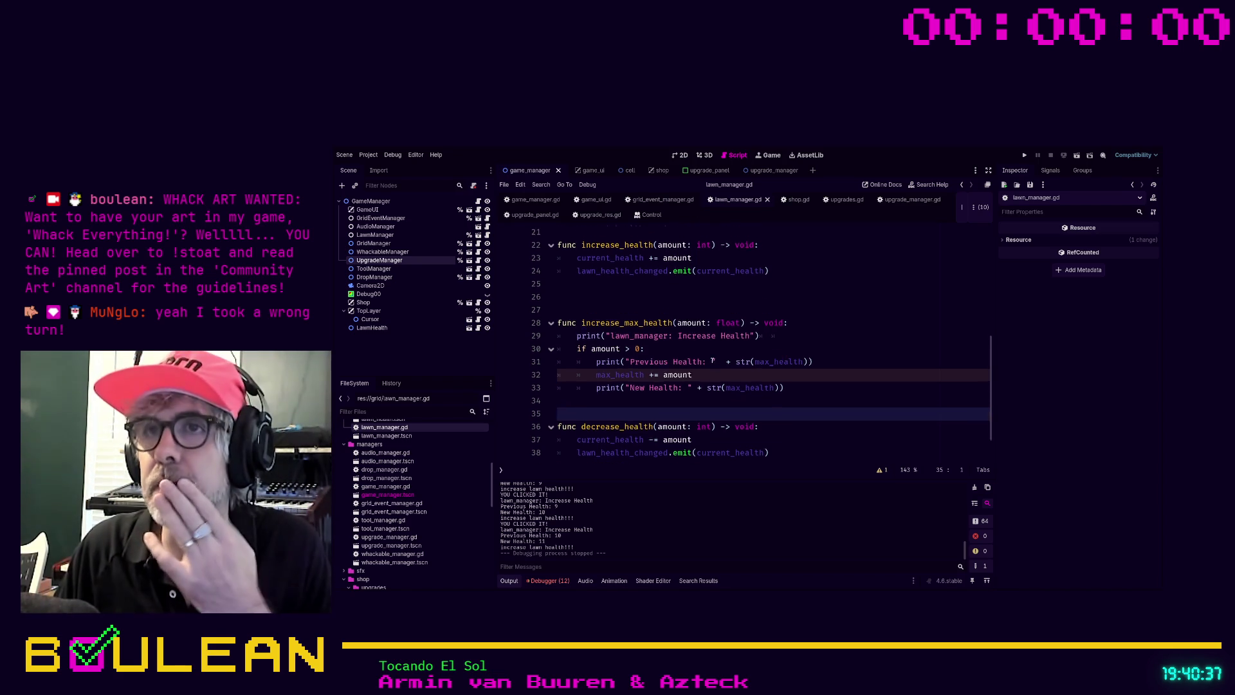
pyautogui.scroll(2, 716, 364)
pyautogui.scroll(-5, 697, 367)
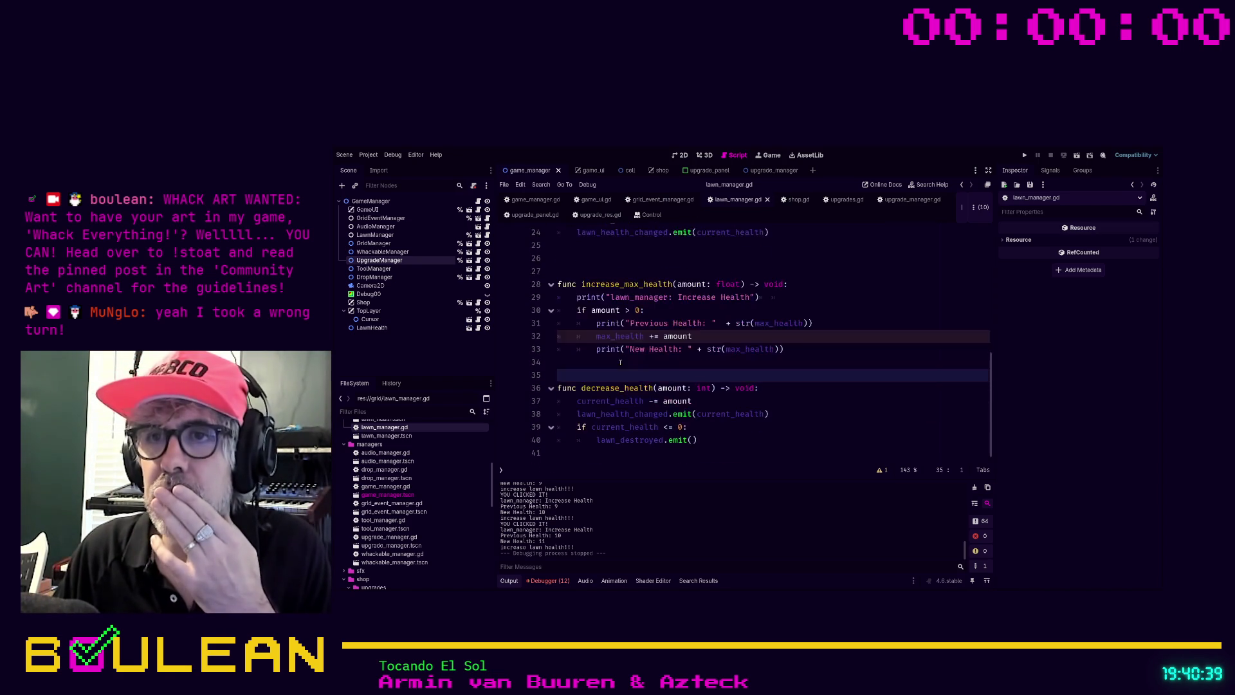
pyautogui.scroll(5, 620, 362)
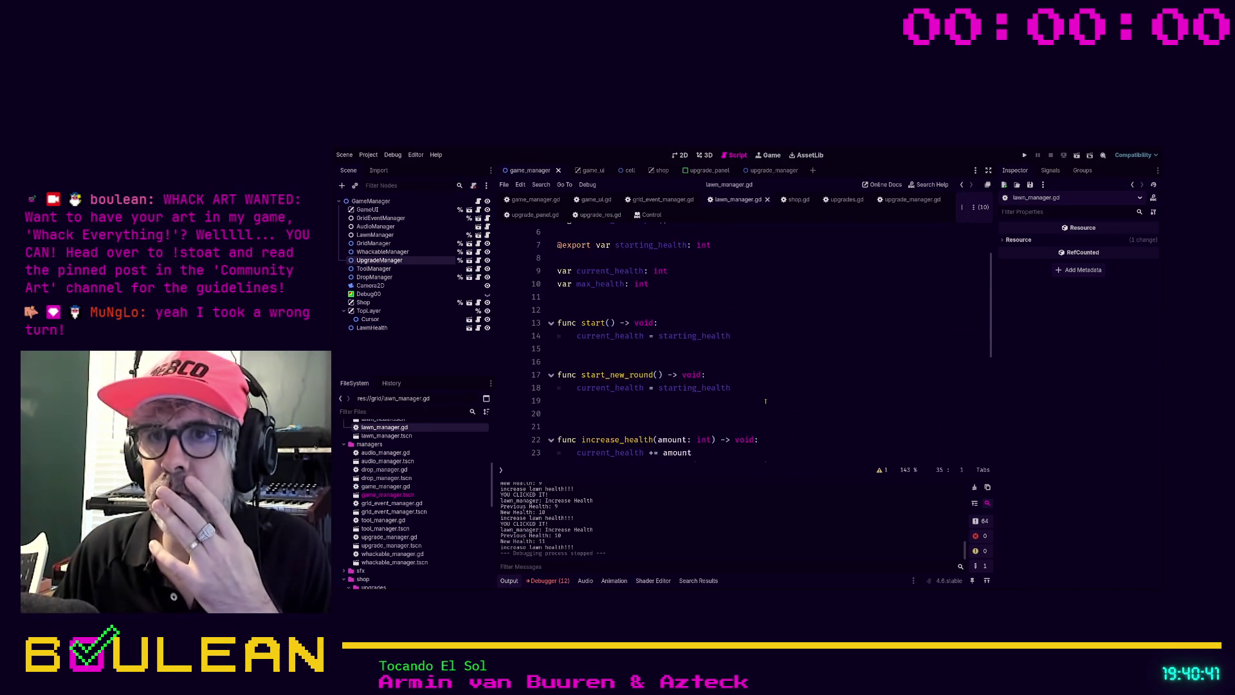
pyautogui.scroll(3, 765, 401)
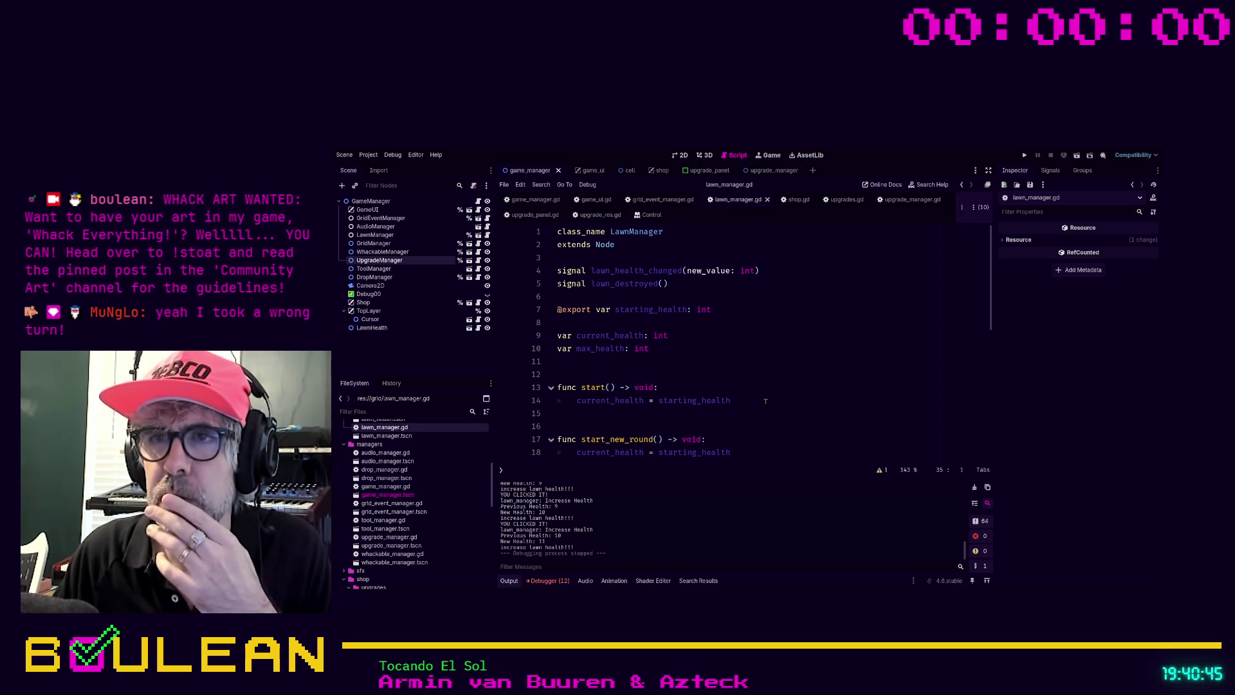
pyautogui.scroll(-5, 765, 401)
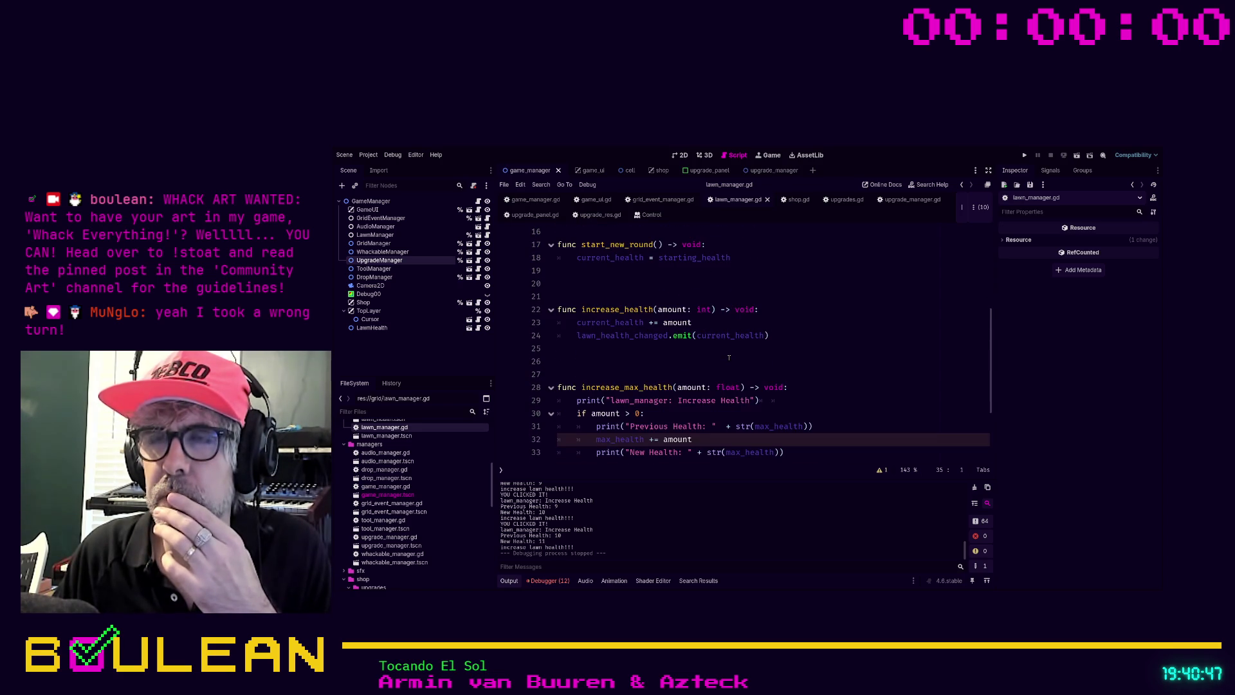
pyautogui.scroll(4, 729, 359)
pyautogui.scroll(1, 729, 358)
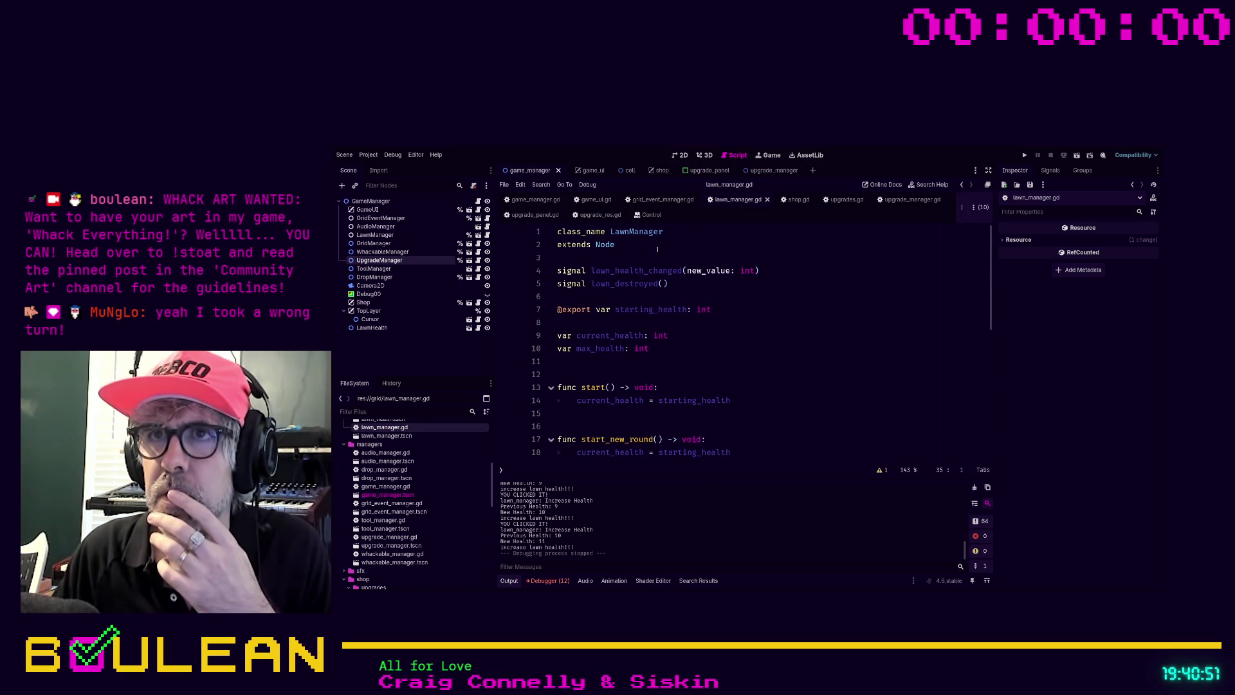
pyautogui.hotkey('alt', 'Left')
pyautogui.scroll(-6, 751, 373)
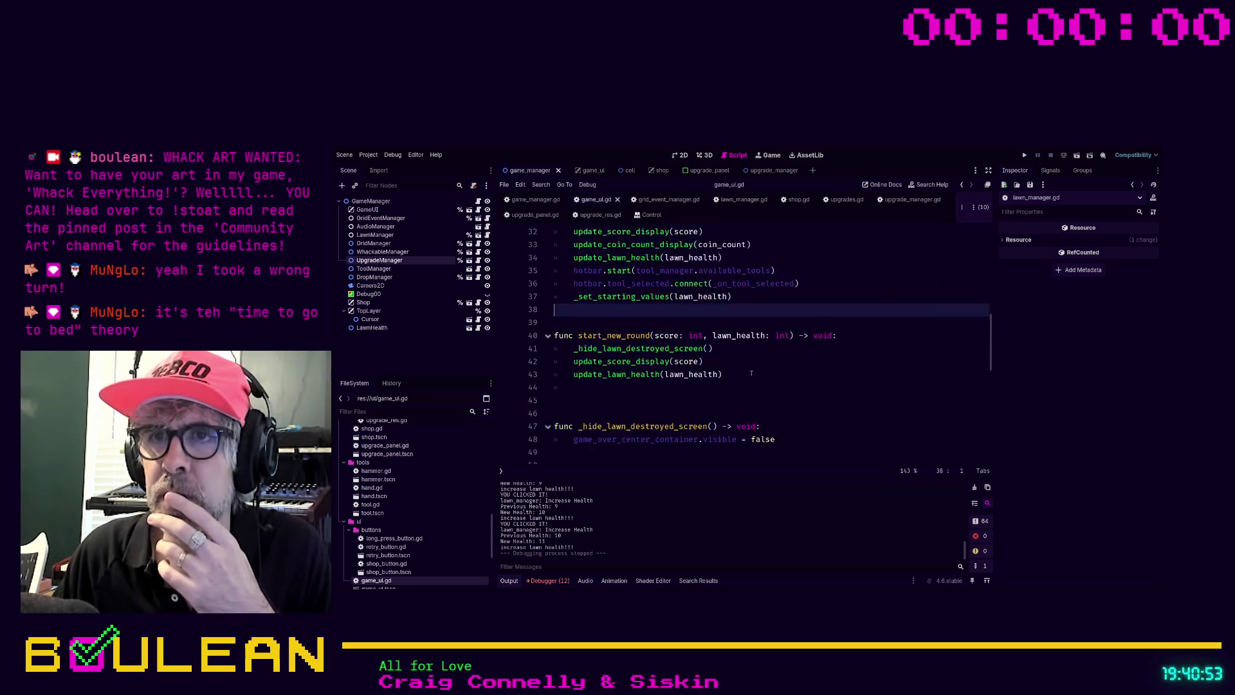
pyautogui.scroll(-4, 751, 374)
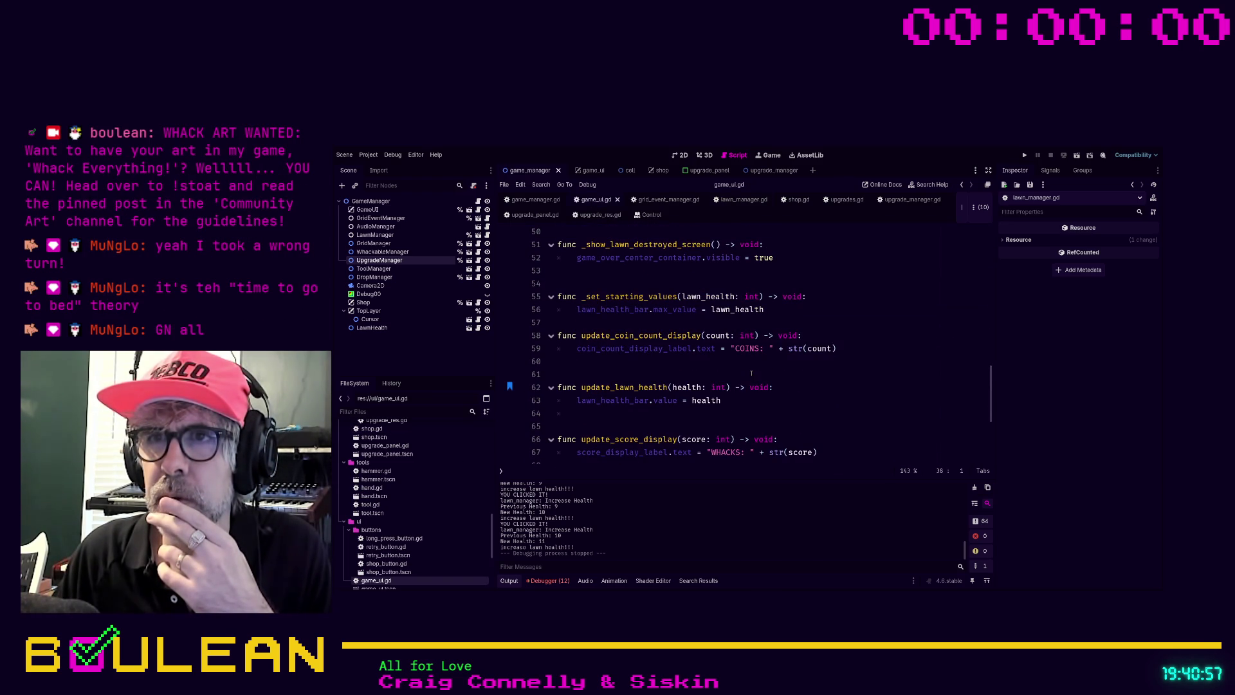
pyautogui.click(637, 321)
pyautogui.scroll(4, 668, 346)
pyautogui.scroll(1, 668, 346)
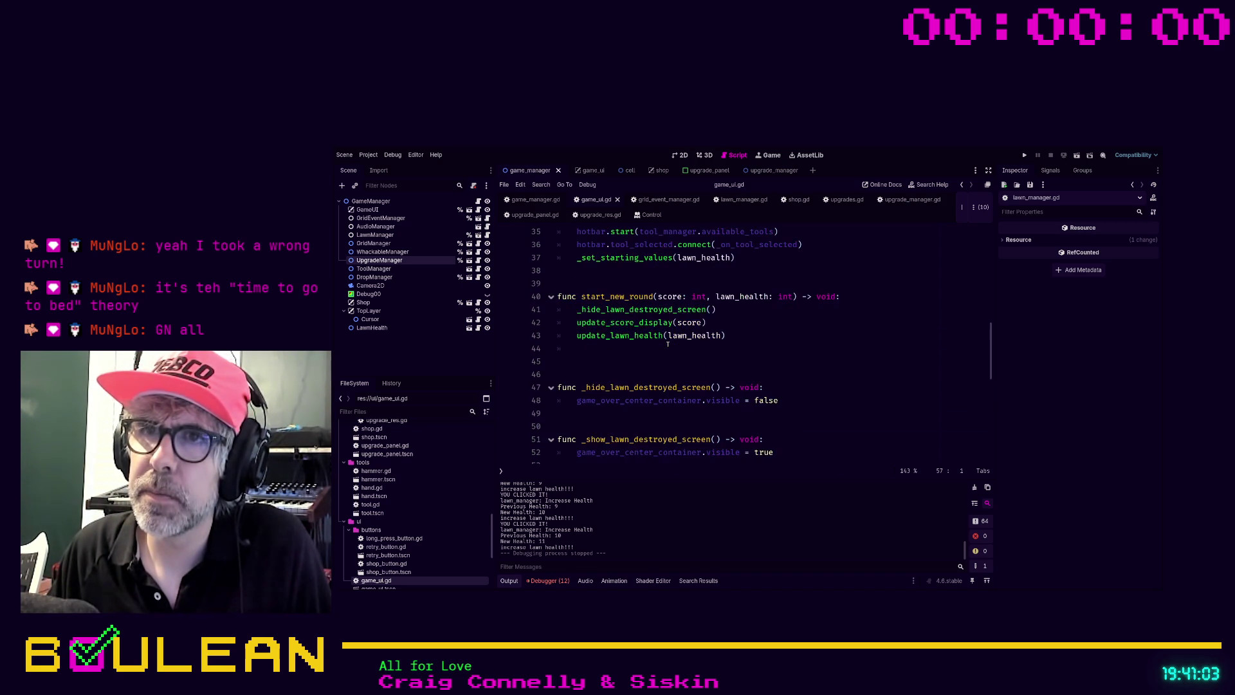
pyautogui.scroll(3, 693, 359)
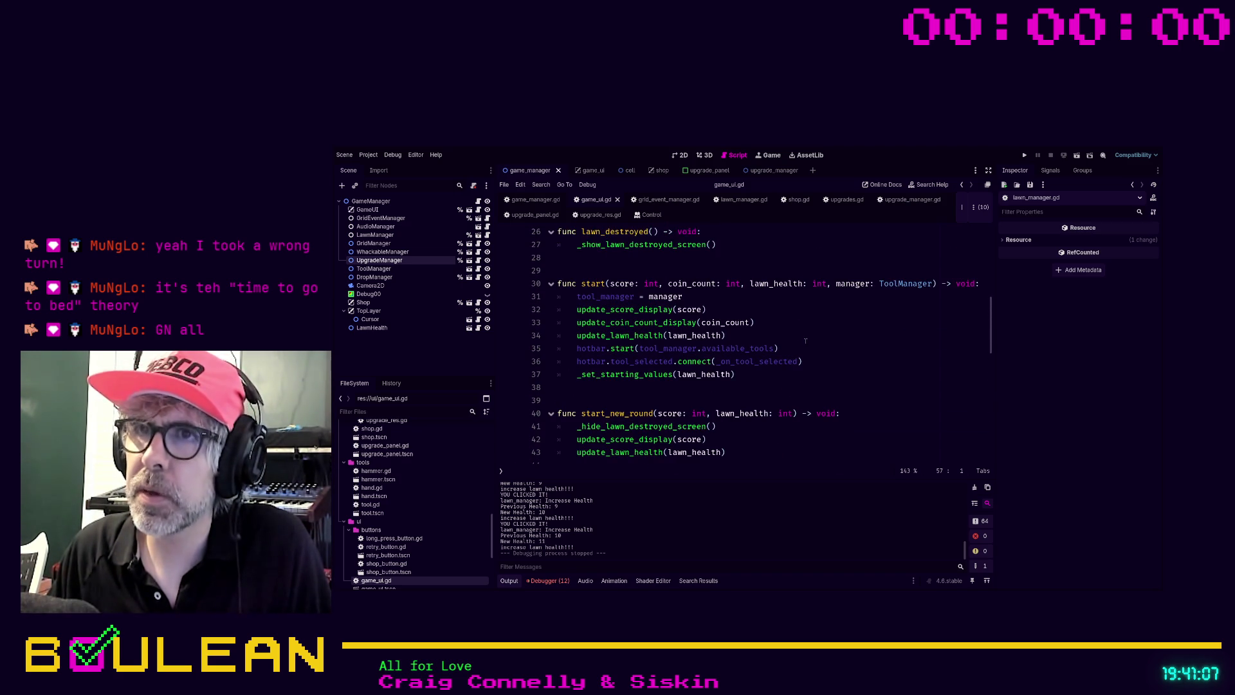
pyautogui.scroll(1, 713, 284)
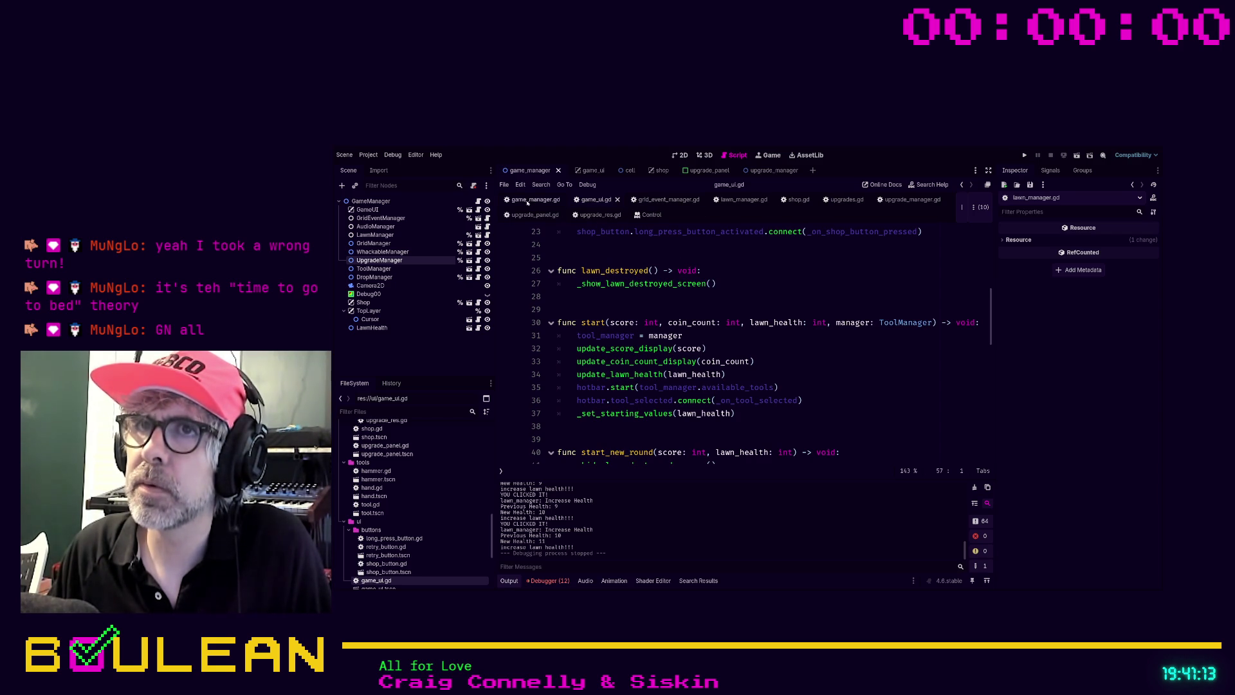
# Step: In game_manager.gd's _start_new_game, pass lawn_manager.max_health to game_ui.start and save
pyautogui.click(535, 200)
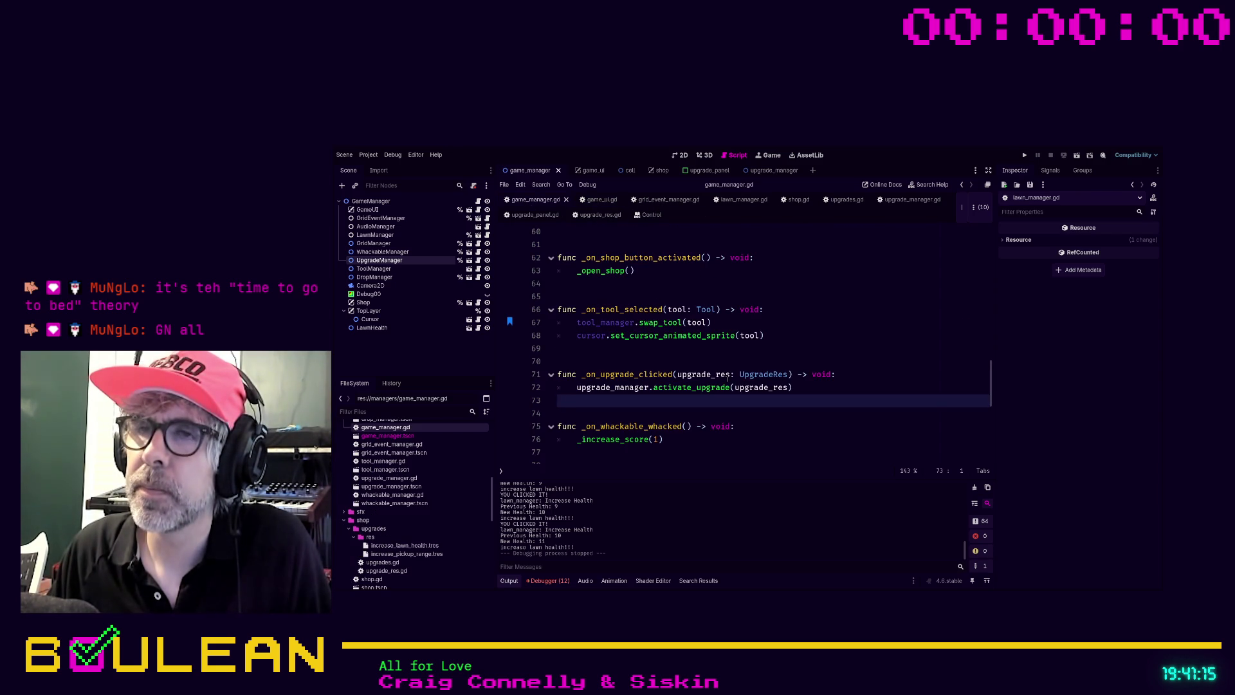
pyautogui.scroll(14, 638, 399)
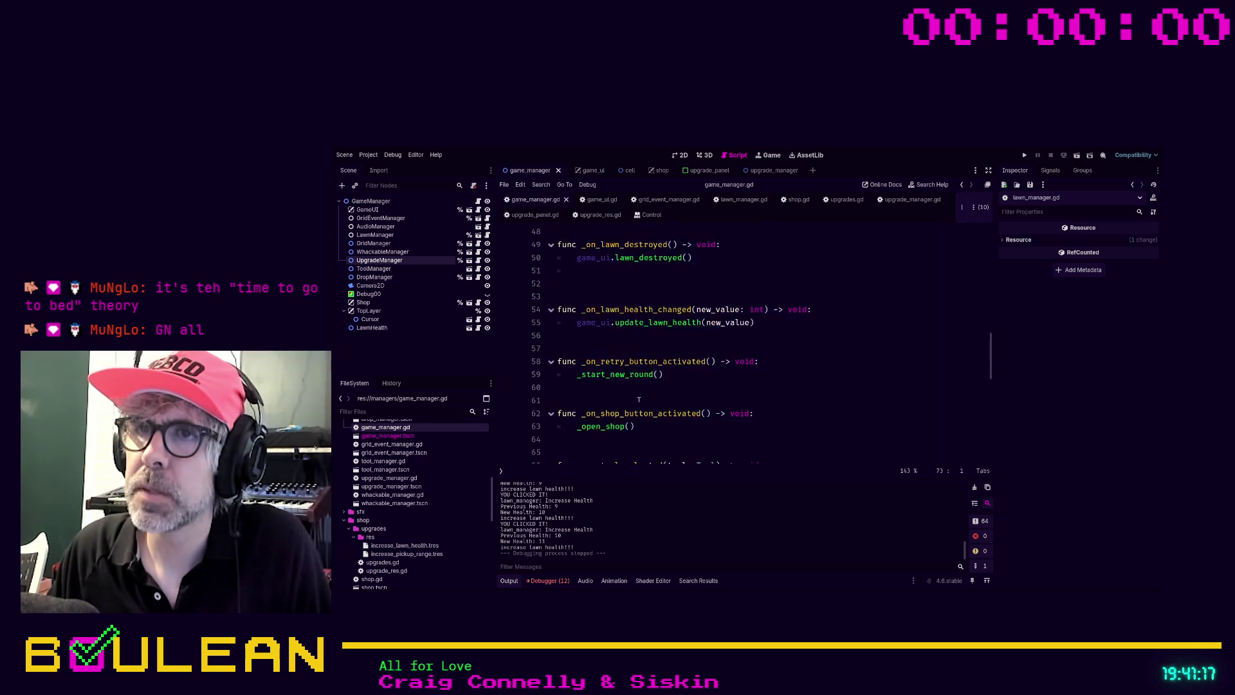
pyautogui.scroll(1, 639, 399)
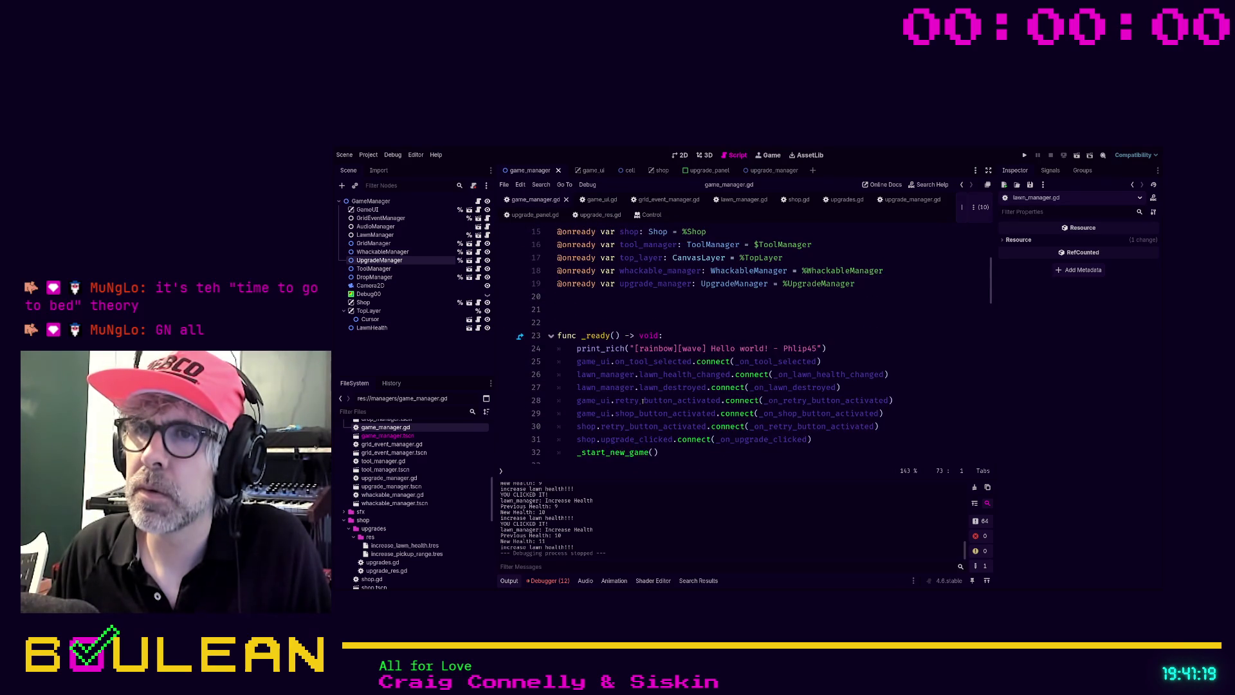
pyautogui.scroll(-3, 714, 364)
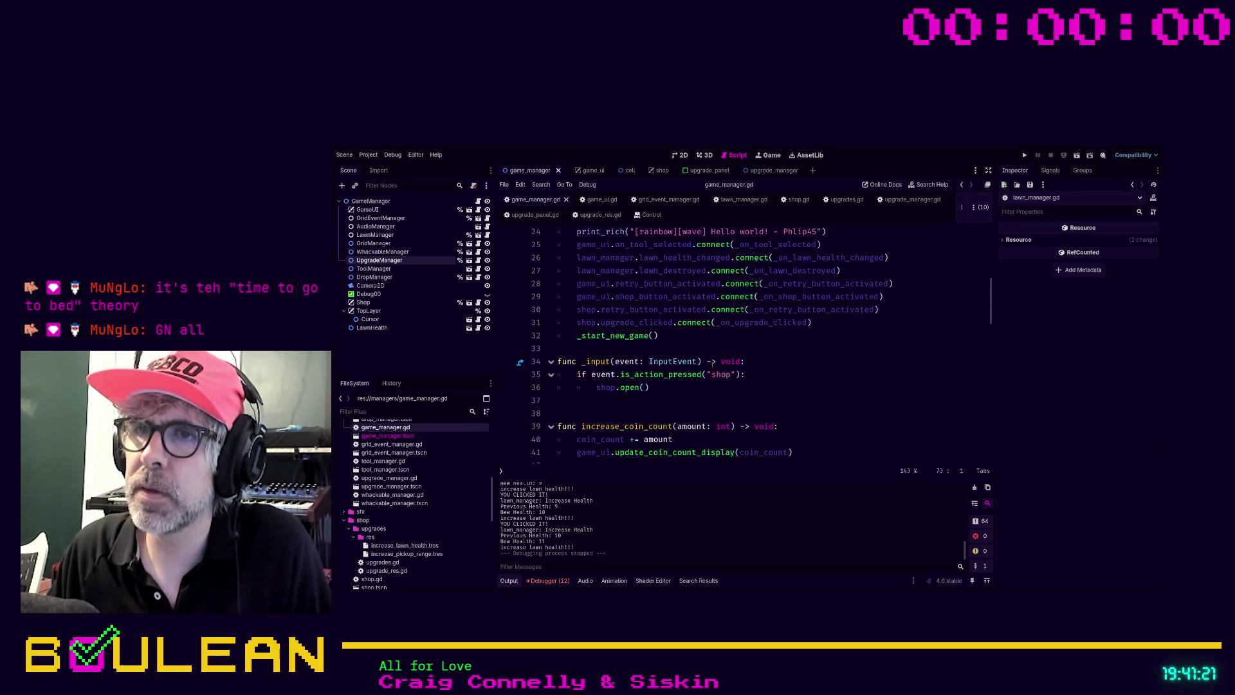
pyautogui.keyDown('ctrl'); pyautogui.click(607, 338); pyautogui.keyUp('ctrl')
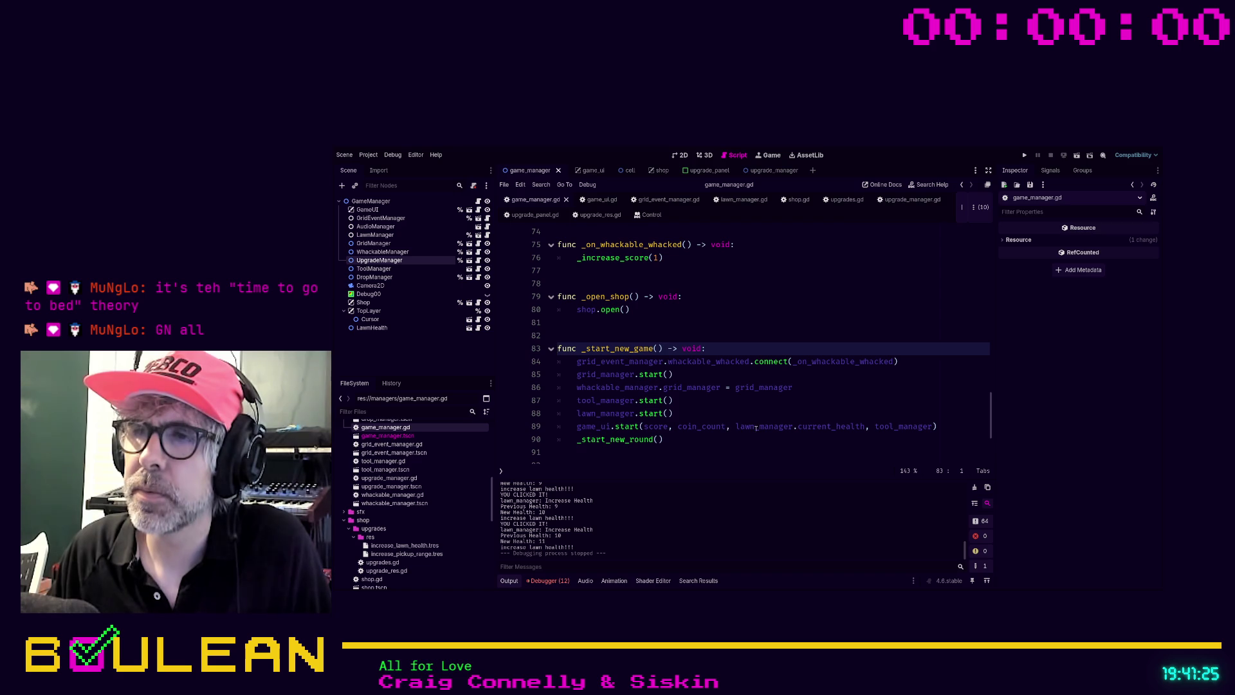
pyautogui.doubleClick(807, 428)
pyautogui.write('max')
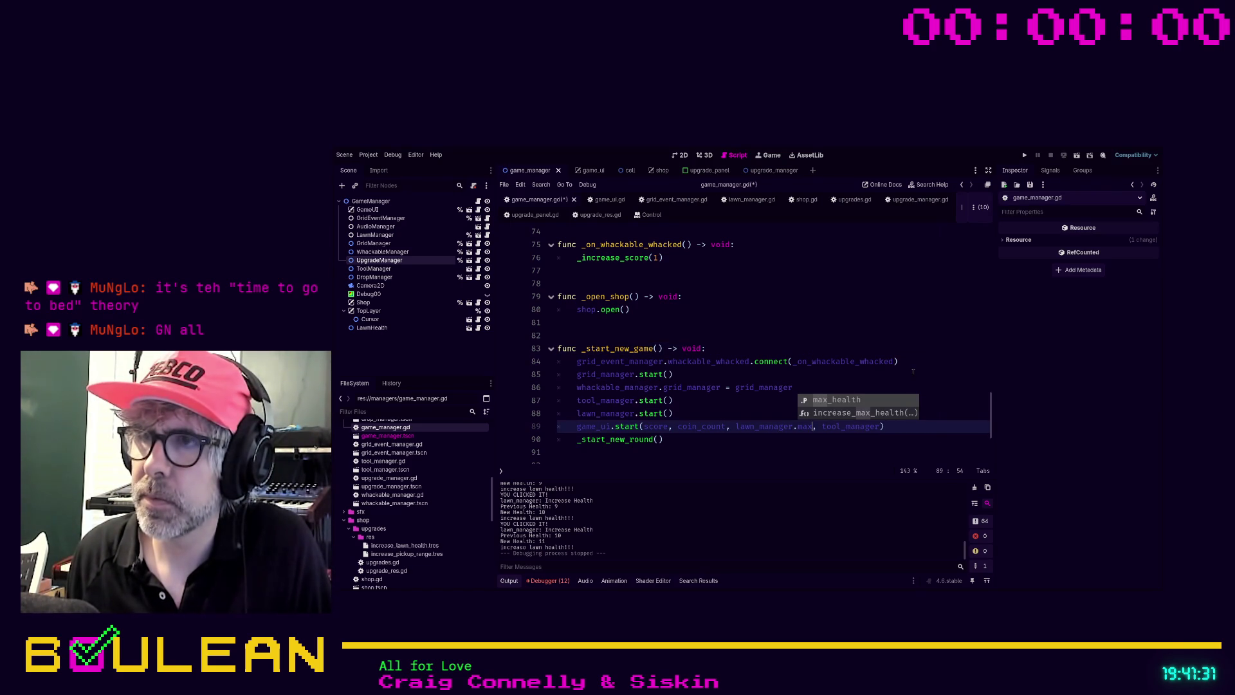
pyautogui.press('Return')
pyautogui.click(851, 409)
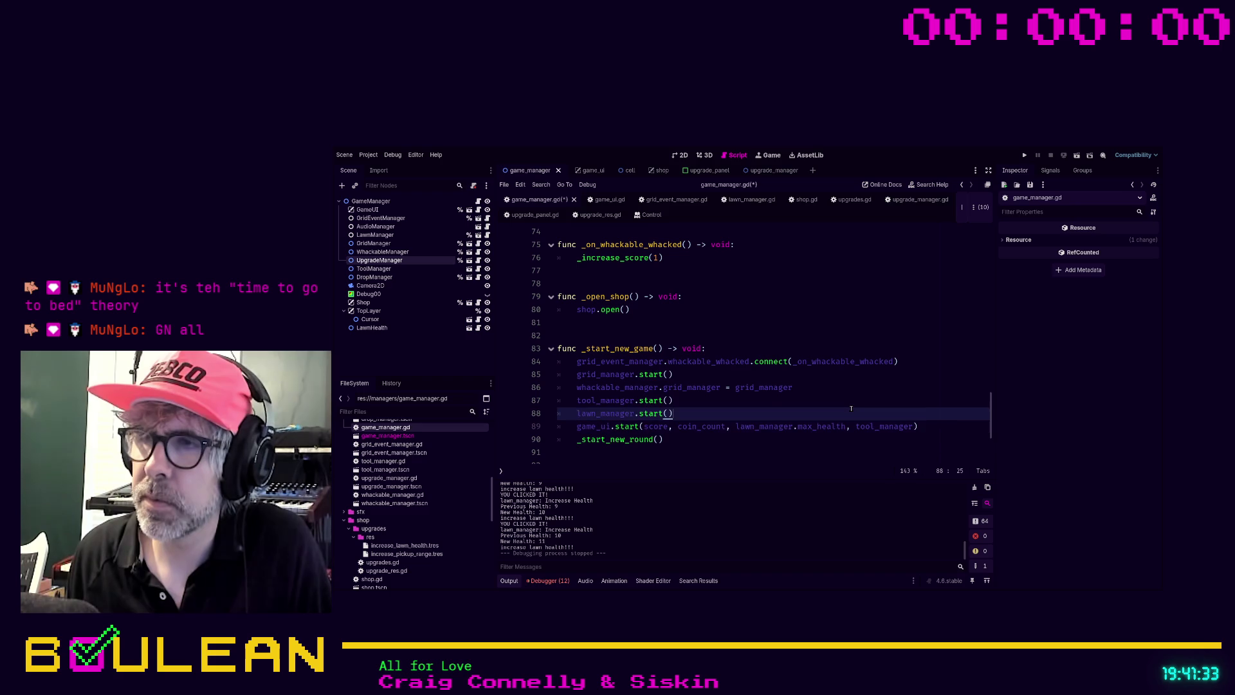
pyautogui.hotkey('ctrl', 's')
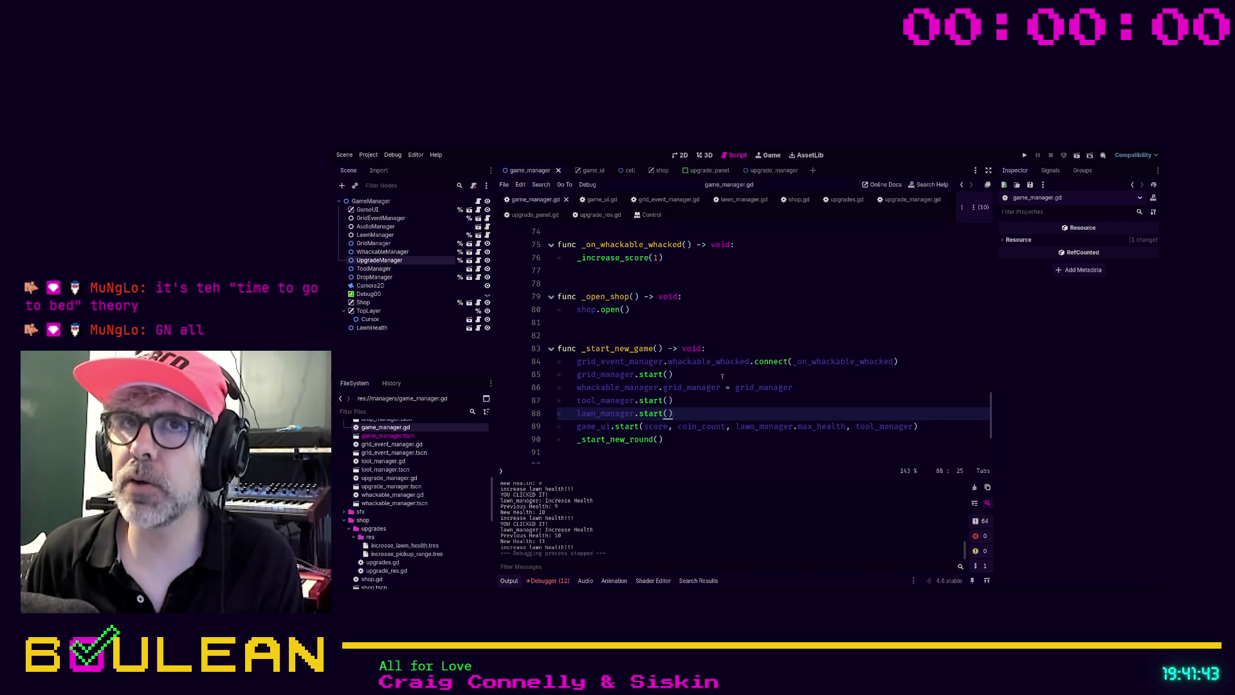
# Step: Open the game_ui scene and select LawnHealthBar under MarginContainer to view its properties
pyautogui.click(602, 200)
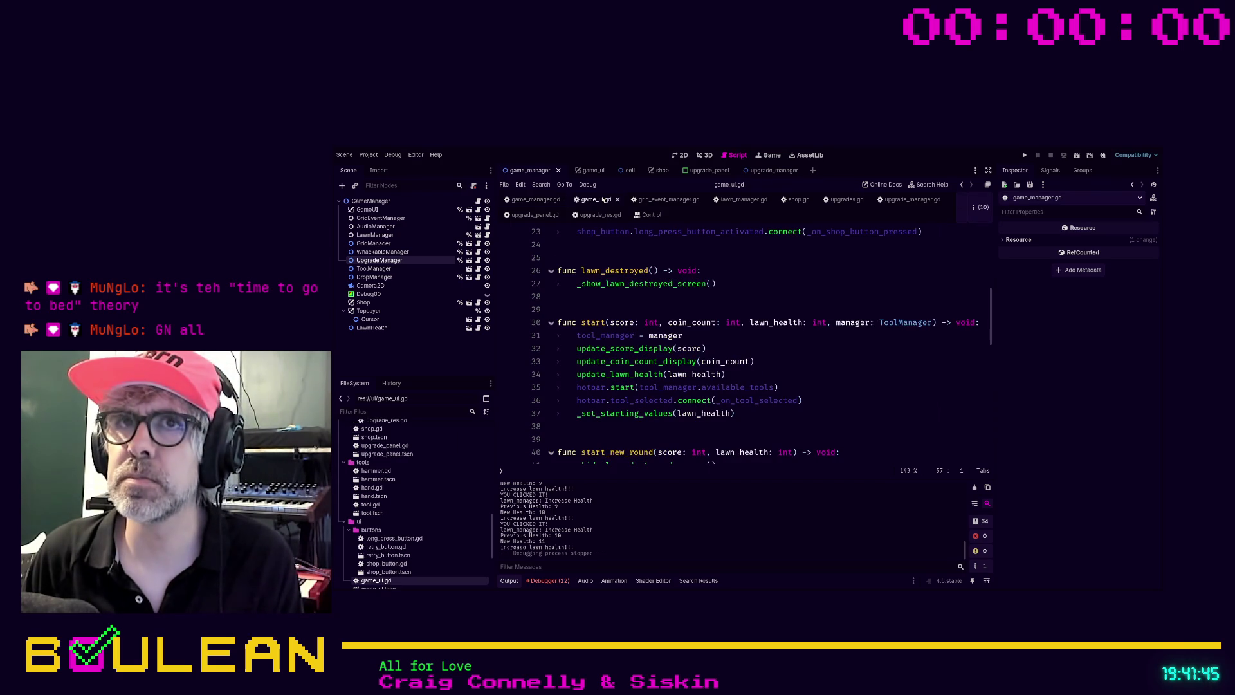
pyautogui.click(583, 170)
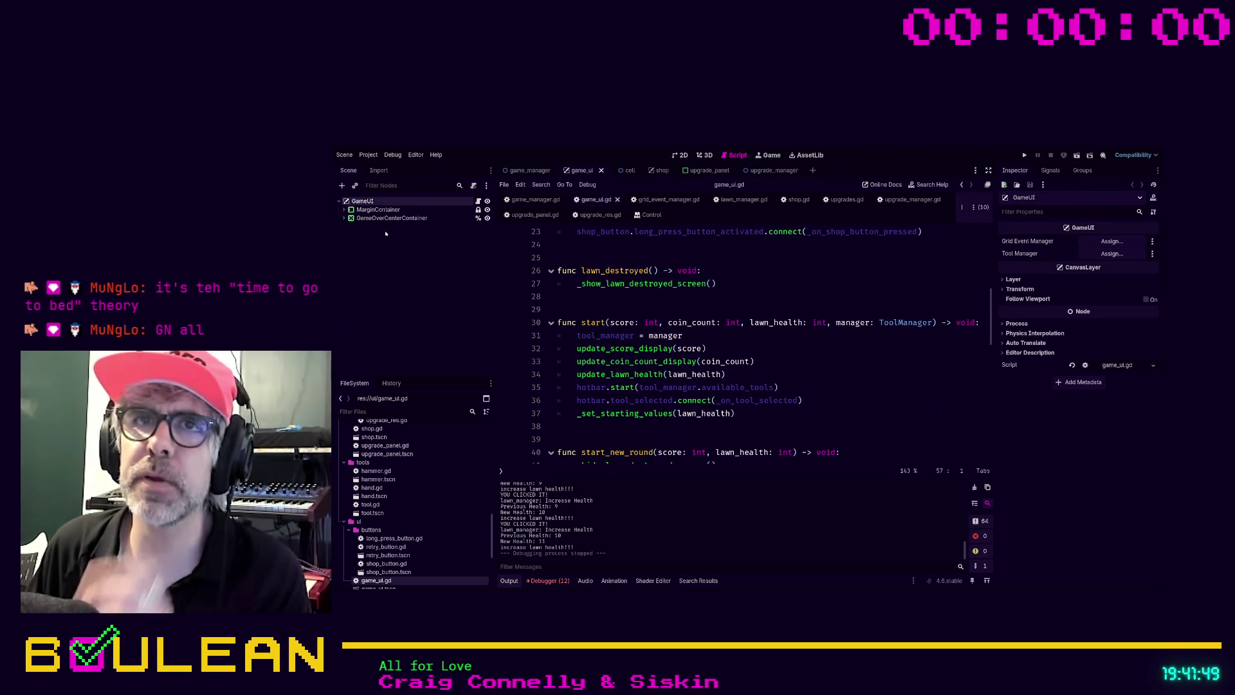
pyautogui.click(343, 210)
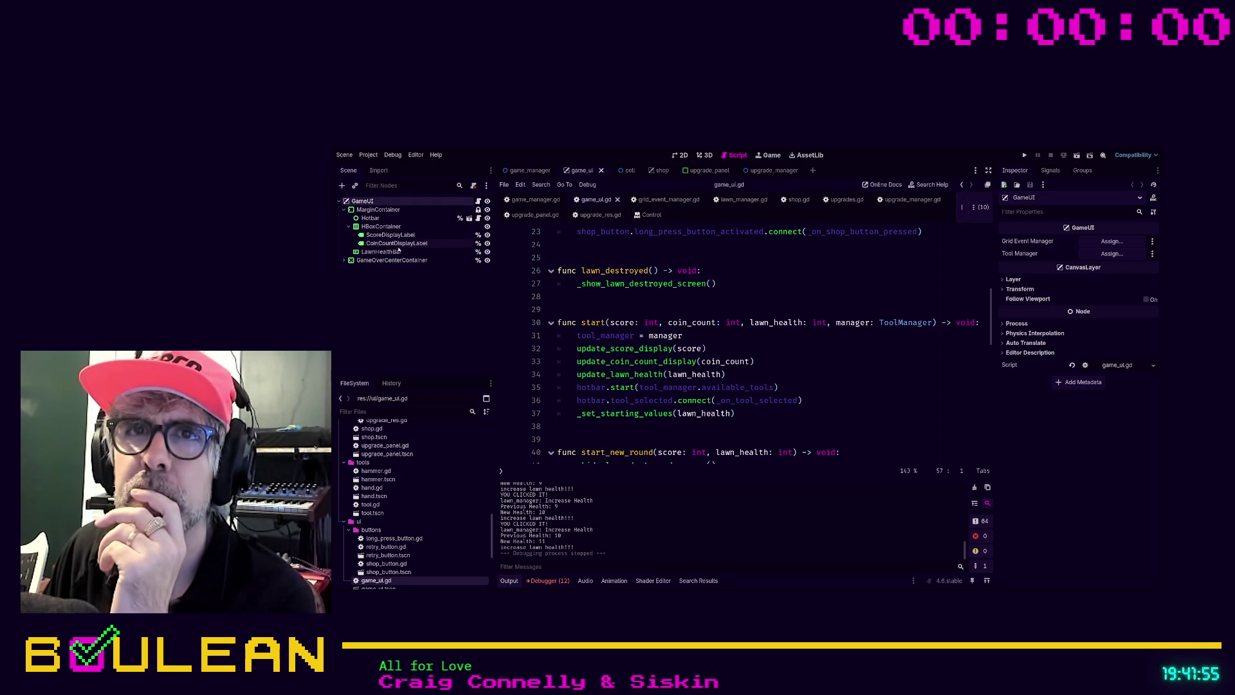
pyautogui.click(394, 252)
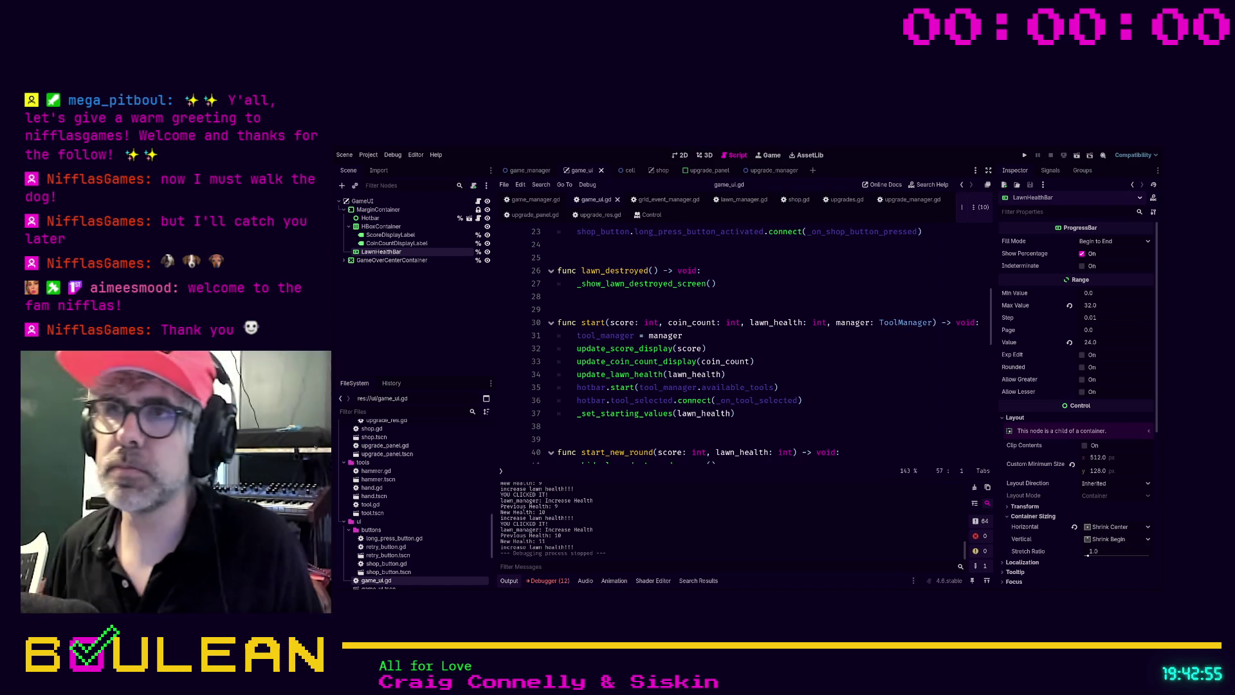
pyautogui.click(600, 309)
pyautogui.scroll(1, 588, 310)
pyautogui.scroll(-1, 588, 311)
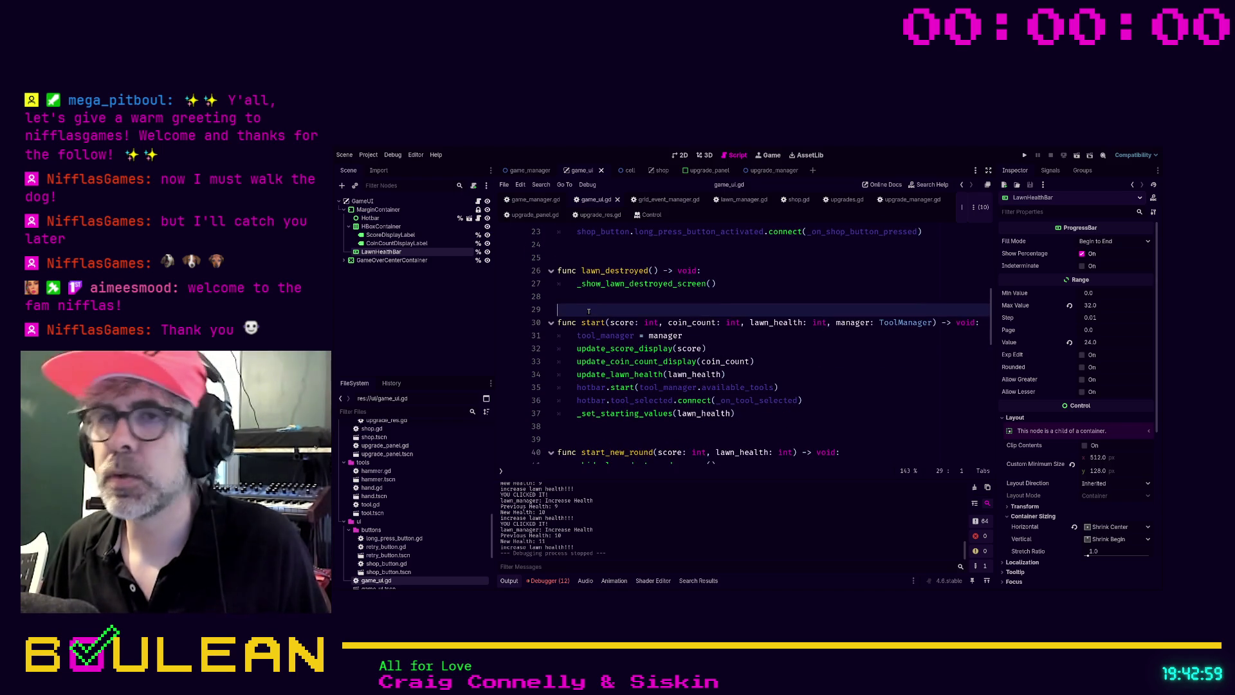
pyautogui.scroll(-1, 604, 311)
pyautogui.scroll(-3, 605, 311)
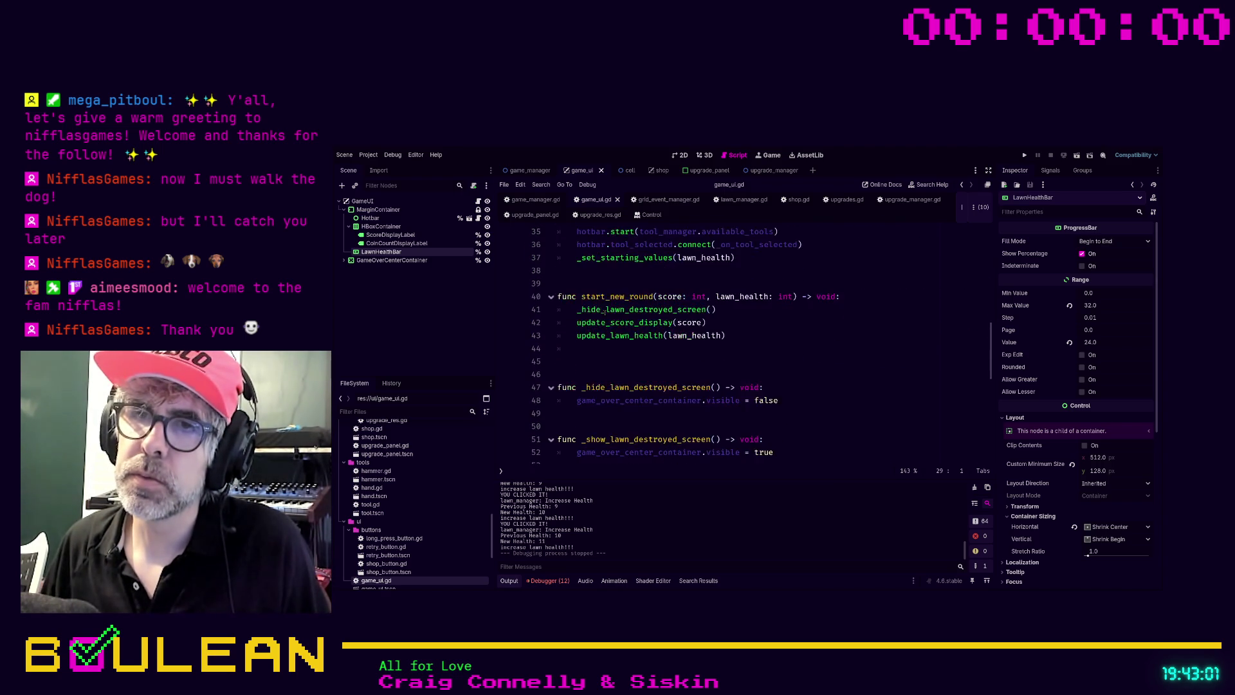
pyautogui.scroll(-2, 604, 310)
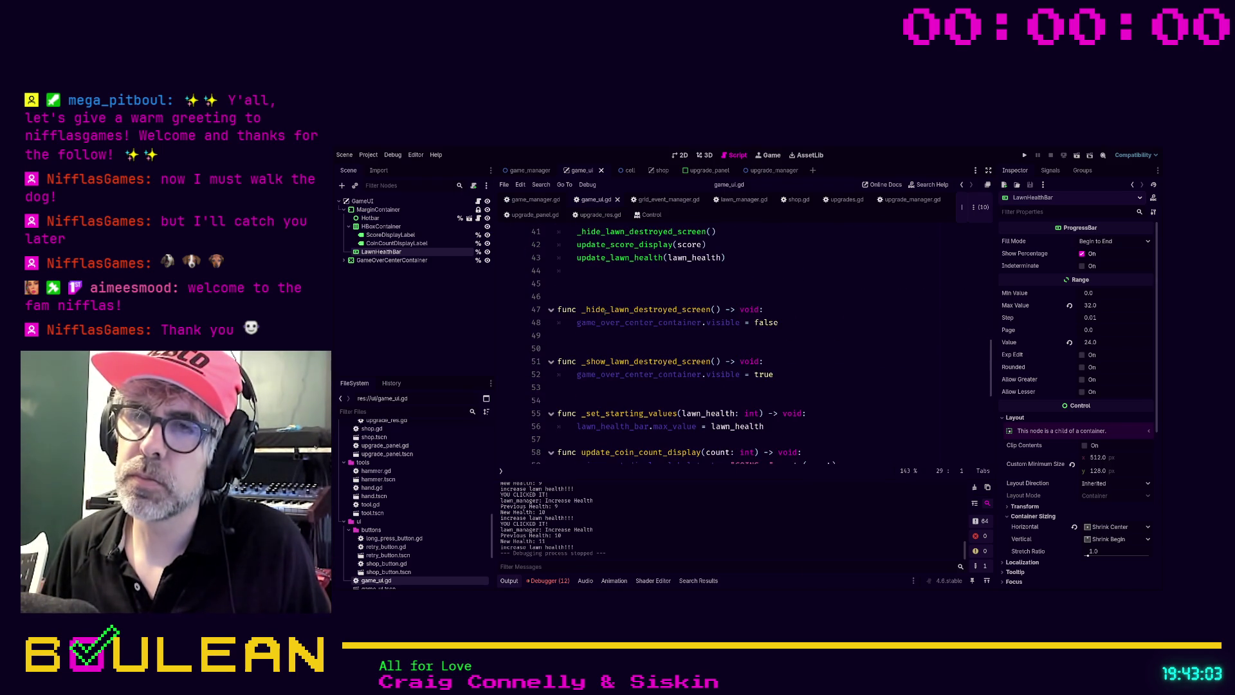
pyautogui.scroll(-2, 605, 311)
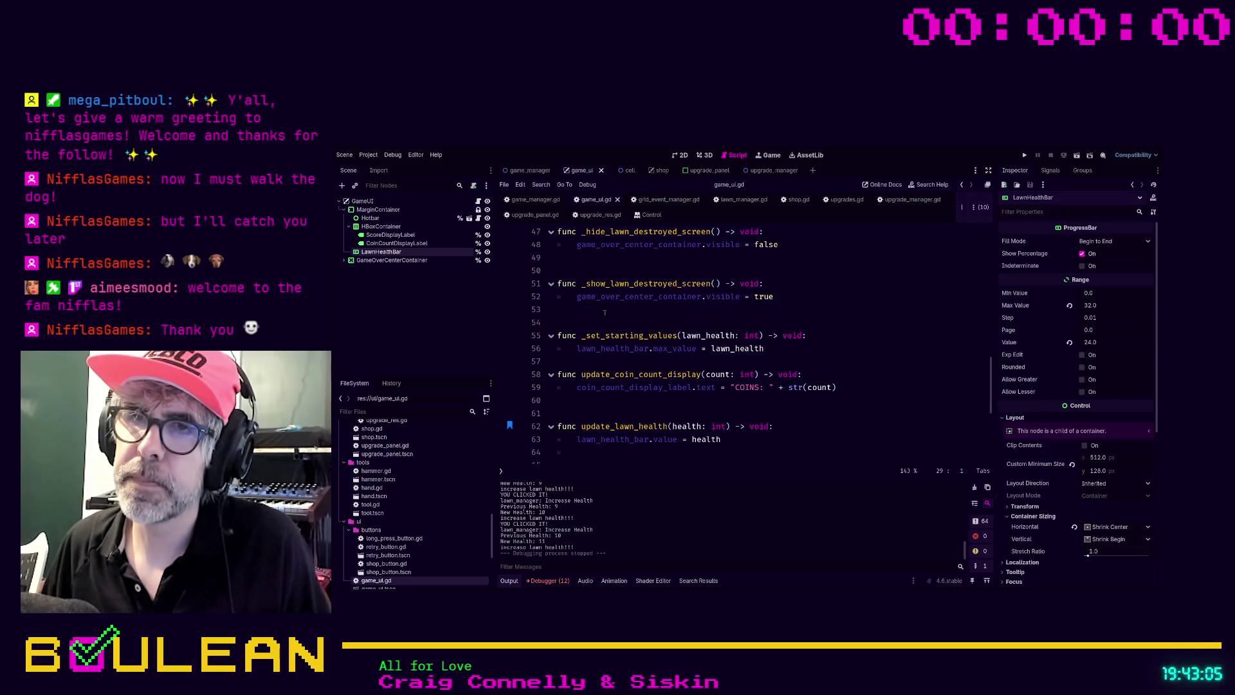
pyautogui.scroll(-2, 605, 312)
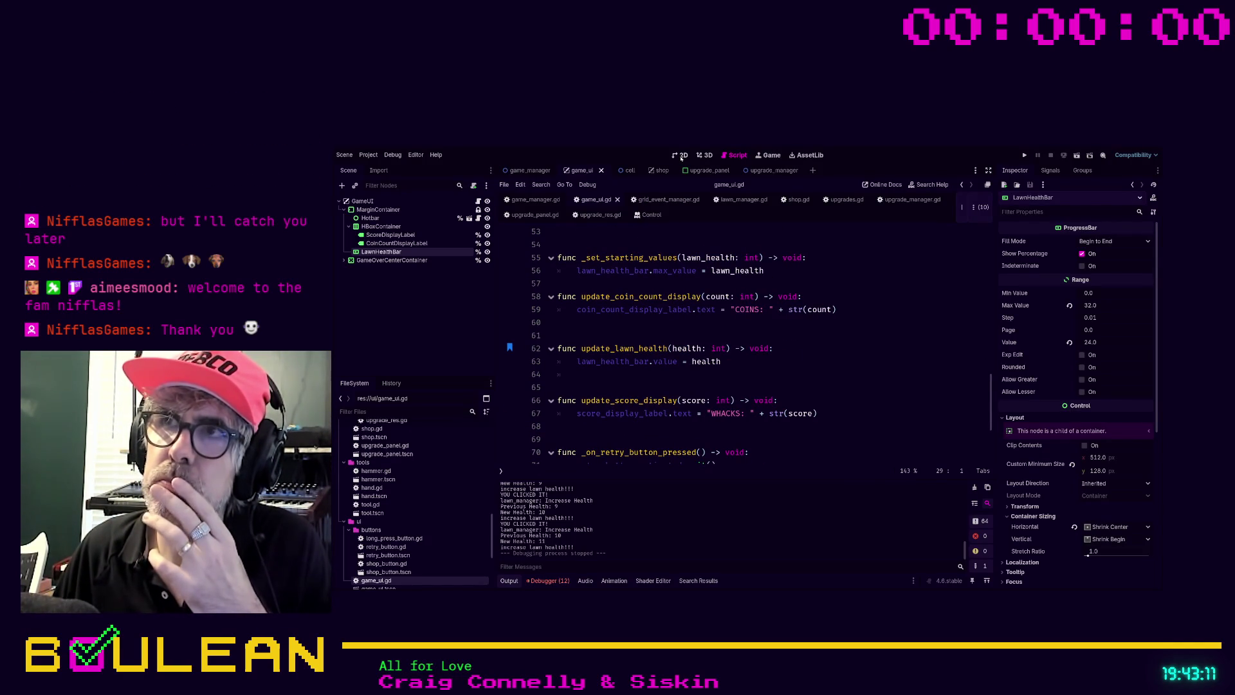
pyautogui.click(740, 199)
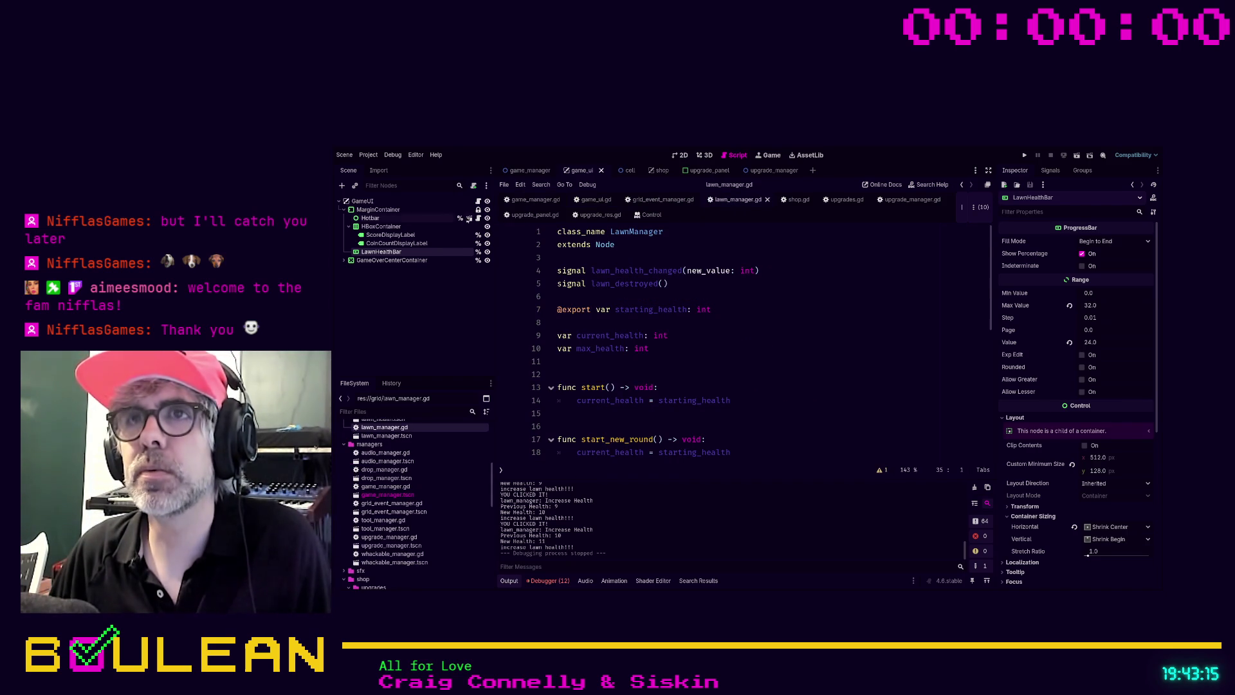
# Step: Find and open lawn_manager.tscn, select the LawnManager node, and open its lawn_manager.gd script
pyautogui.moveTo(641, 177); pyautogui.dragTo(704, 181)
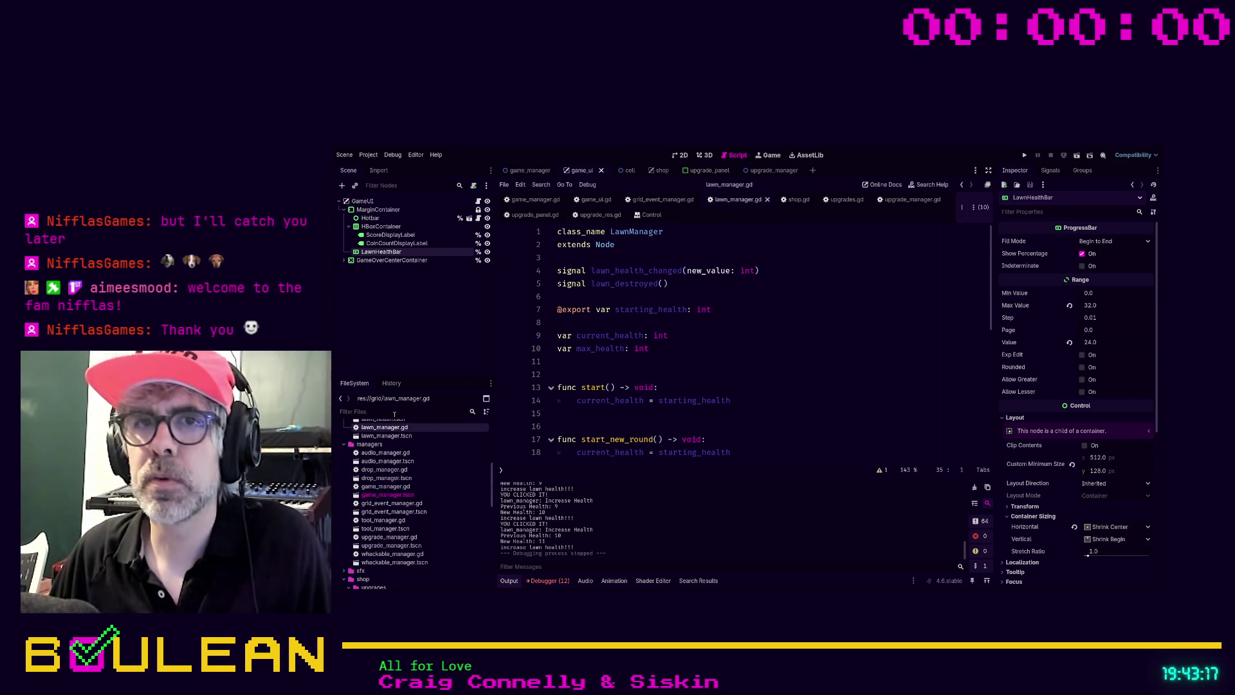
pyautogui.write('lawn')
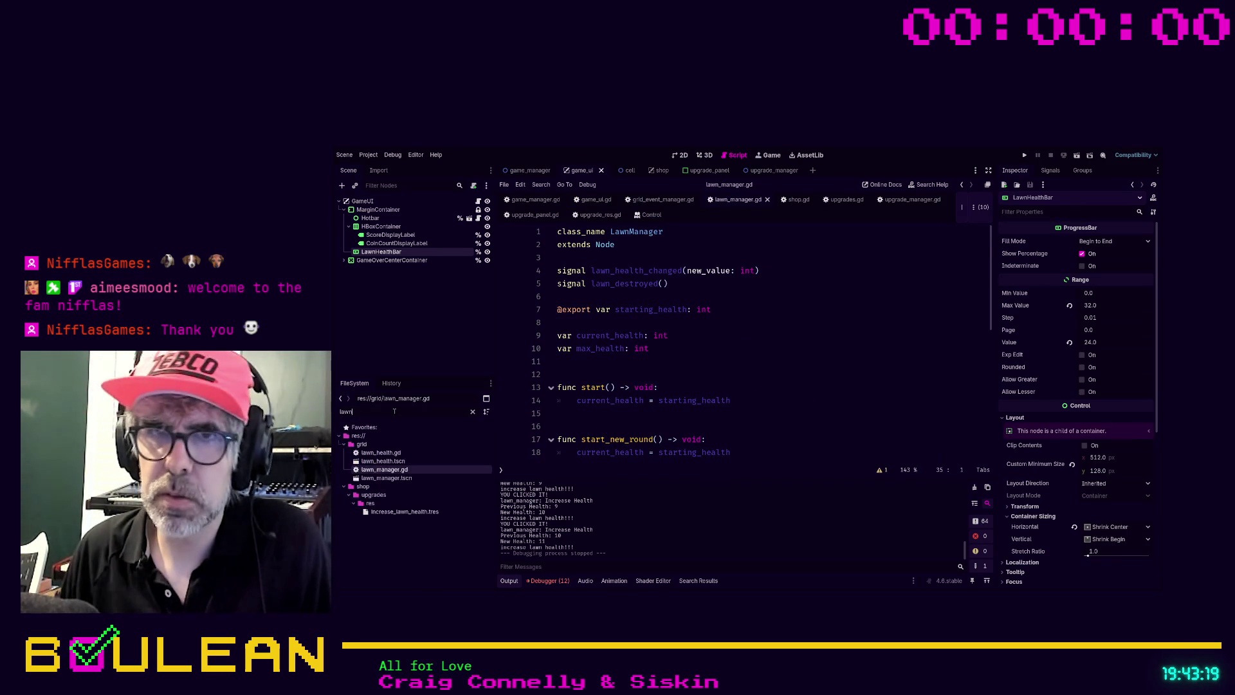
pyautogui.doubleClick(384, 478)
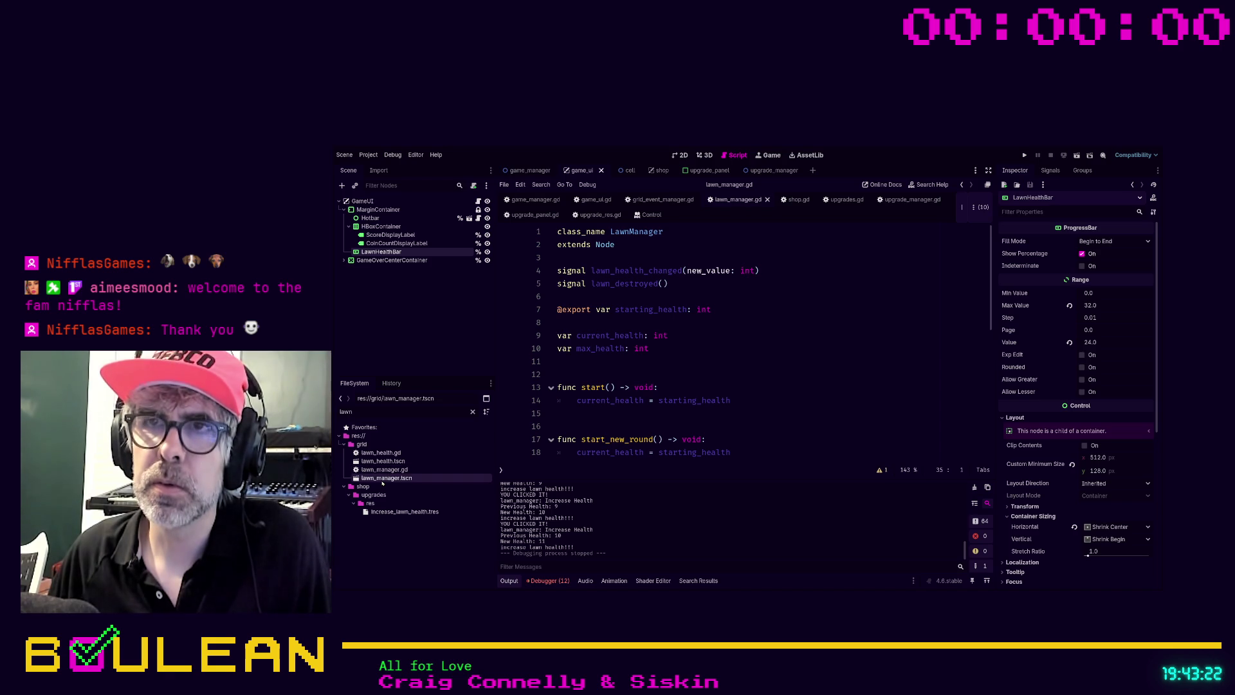
pyautogui.click(680, 155)
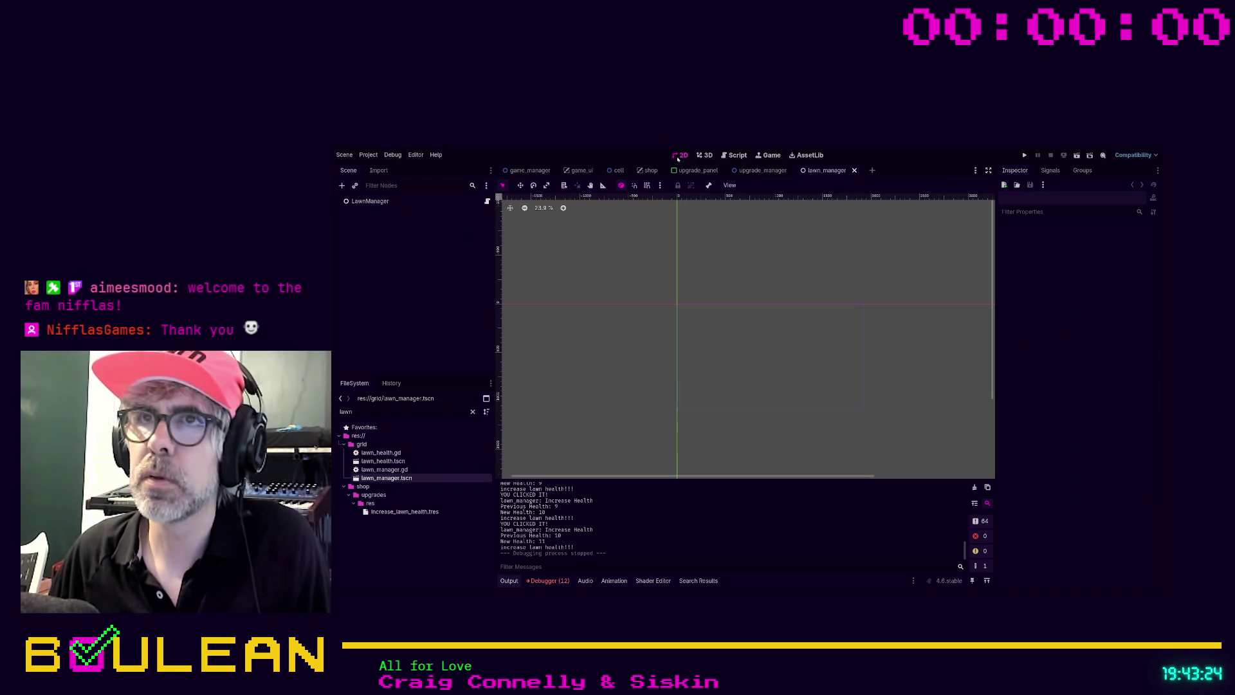
pyautogui.click(390, 203)
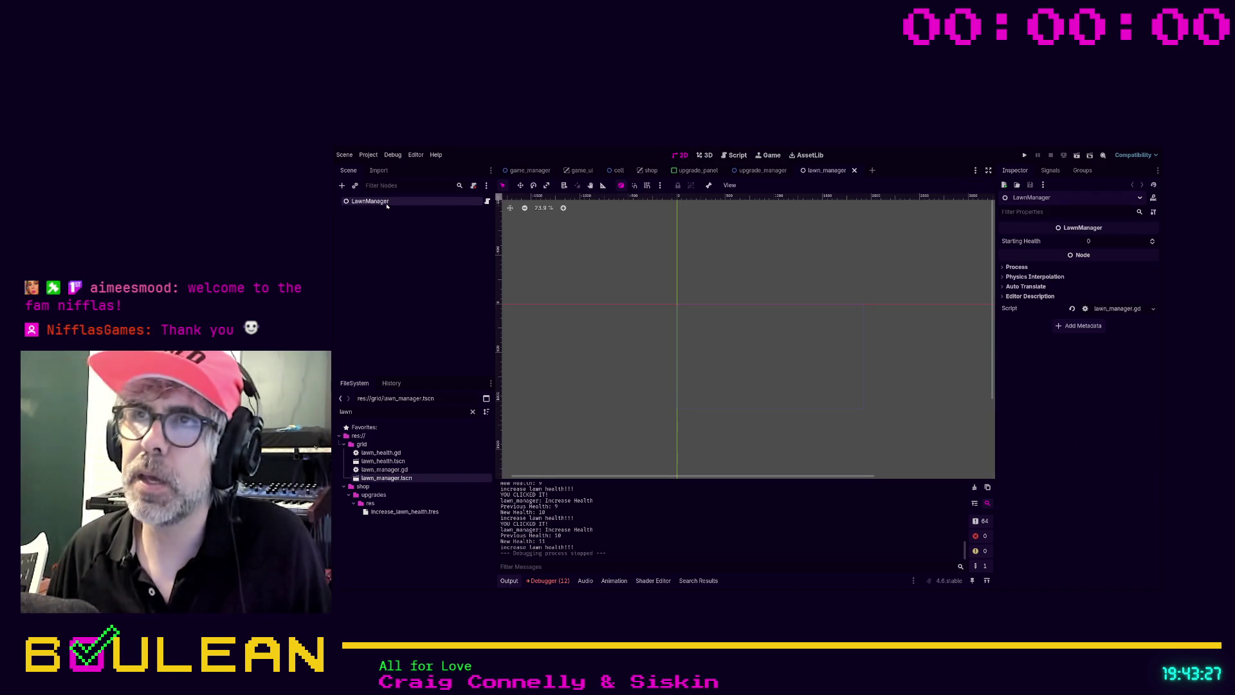
pyautogui.click(736, 156)
pyautogui.click(685, 285)
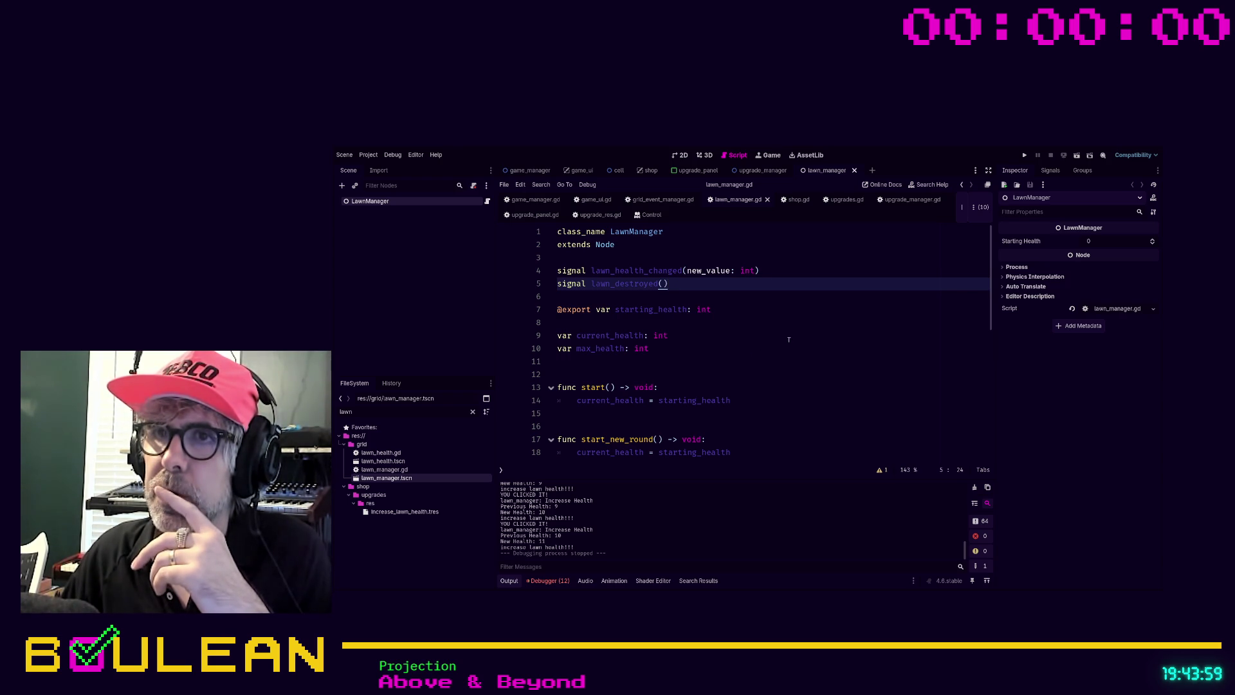
# Step: Replace starting_health with max_health on line 18 so start_new_round resets current_health
pyautogui.scroll(-1, 682, 352)
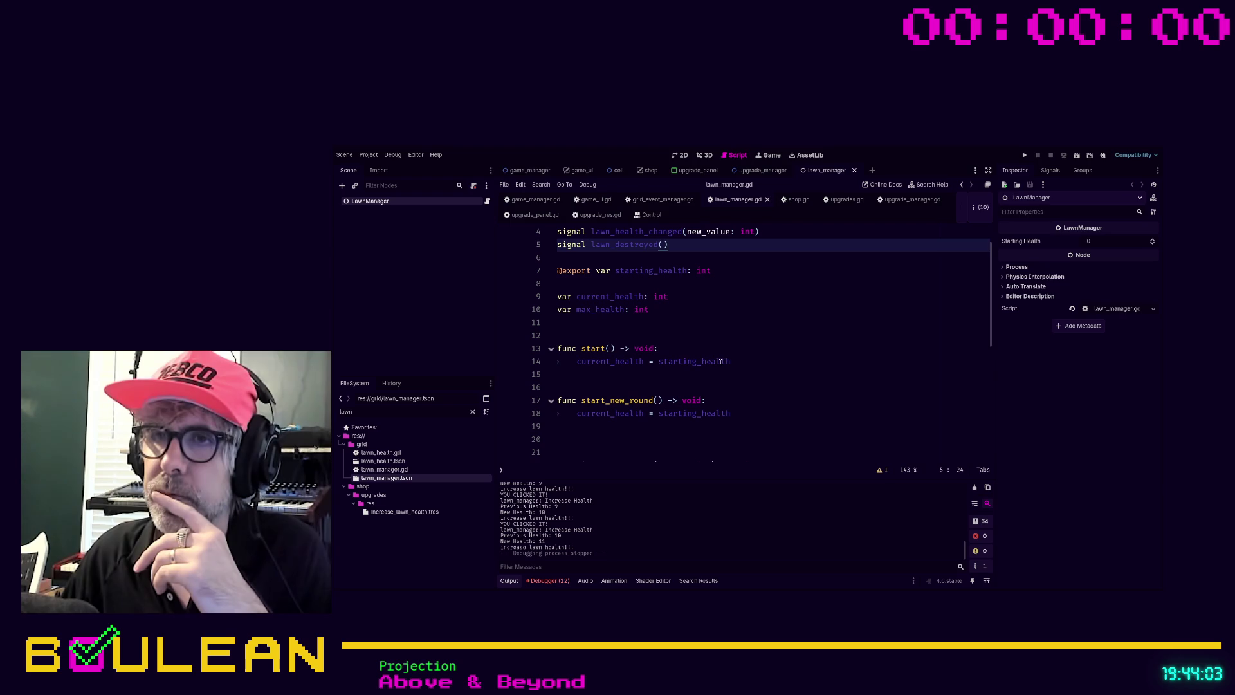
pyautogui.scroll(-1, 748, 362)
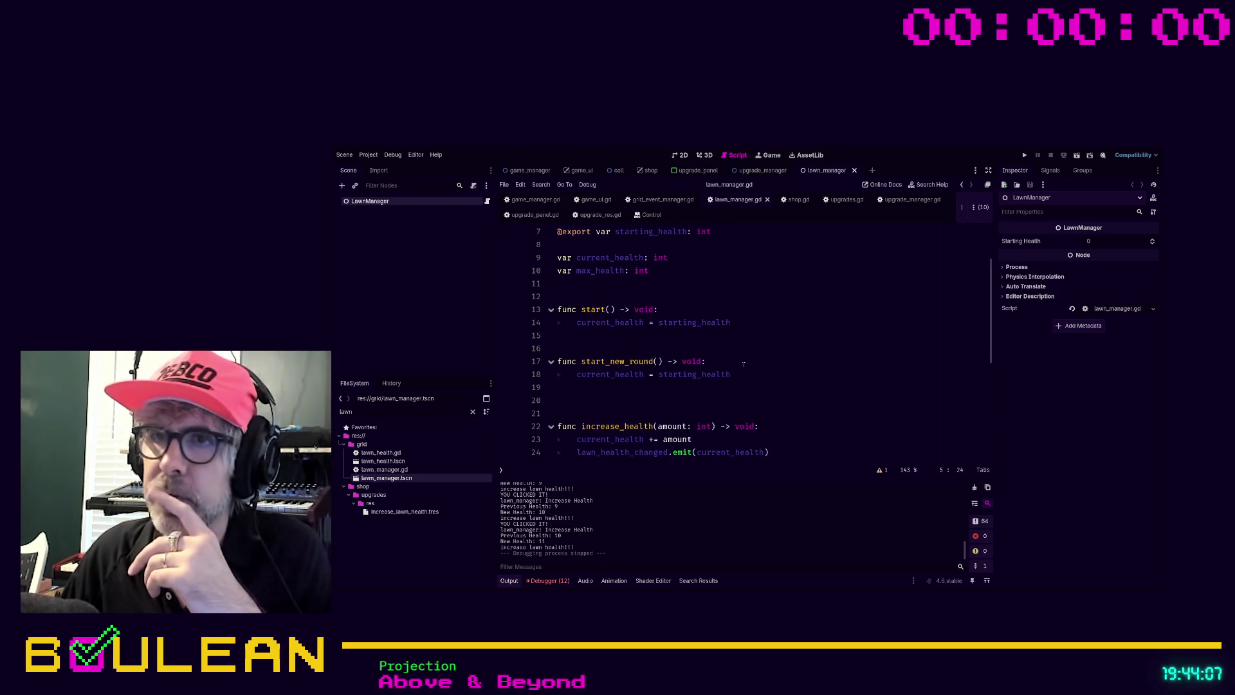
pyautogui.doubleClick(699, 374)
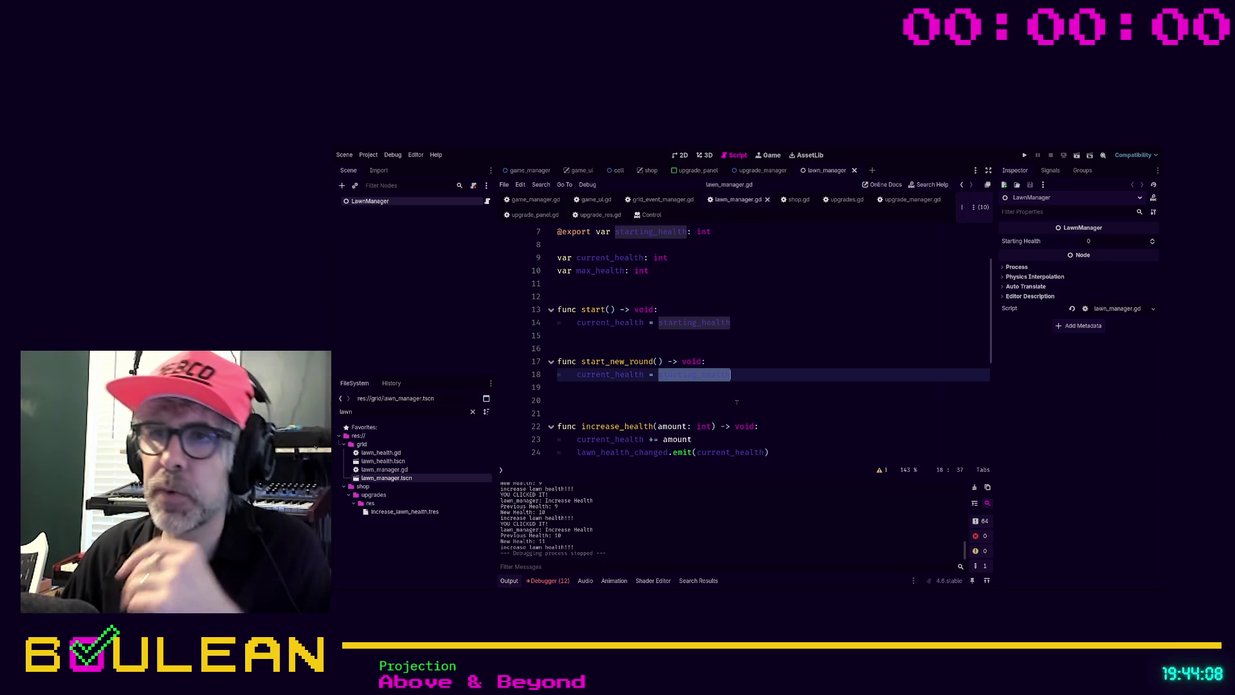
pyautogui.write('max')
# Step: Insert a blank line after the max_health increase in increase_max_health
pyautogui.click(820, 432)
pyautogui.scroll(-4, 821, 375)
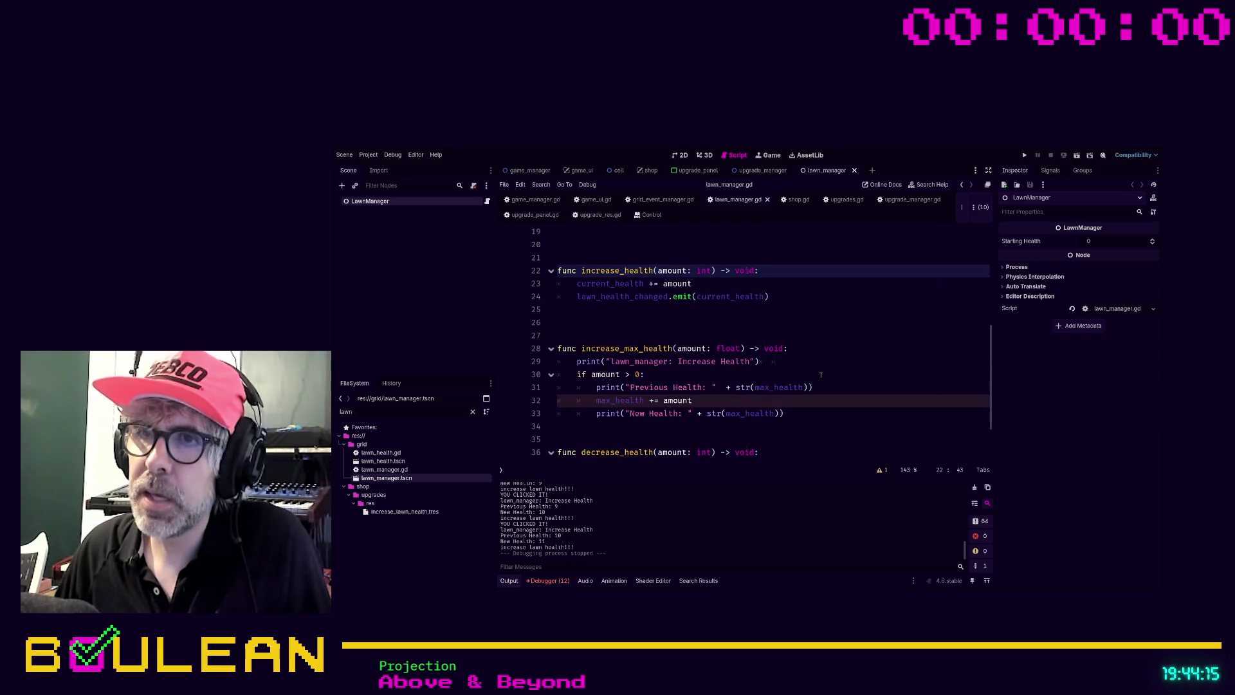
pyautogui.click(845, 414)
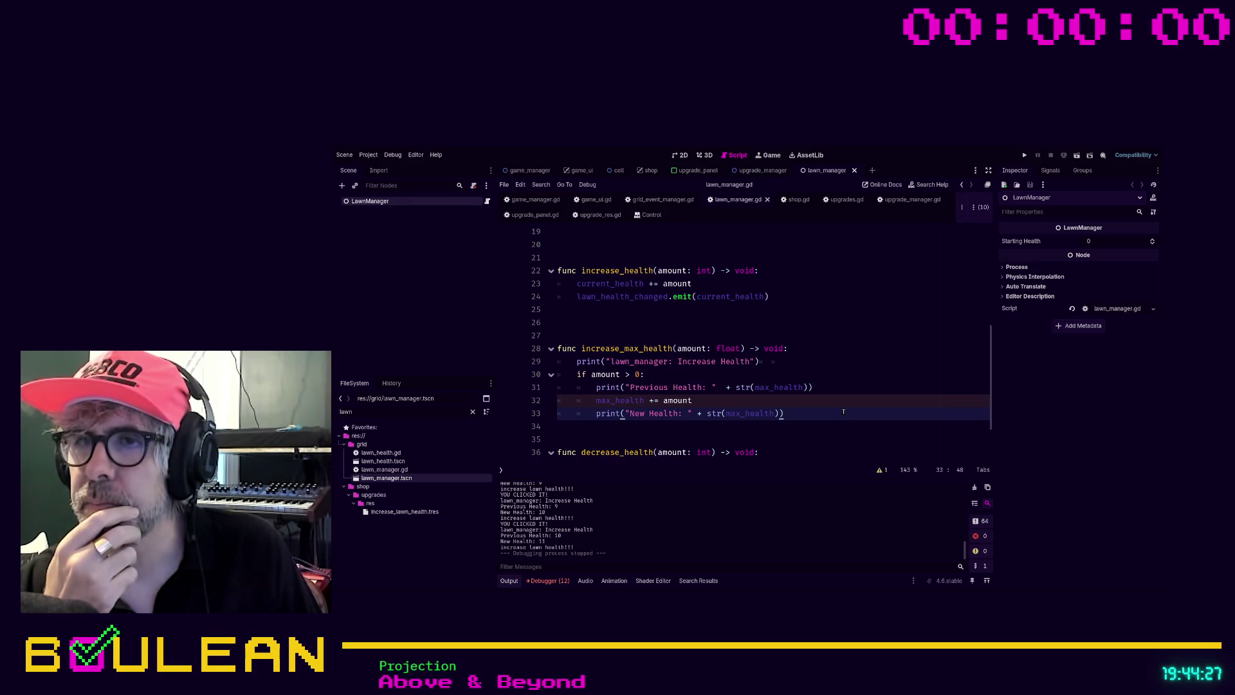
pyautogui.press('Up')
pyautogui.press('Return')
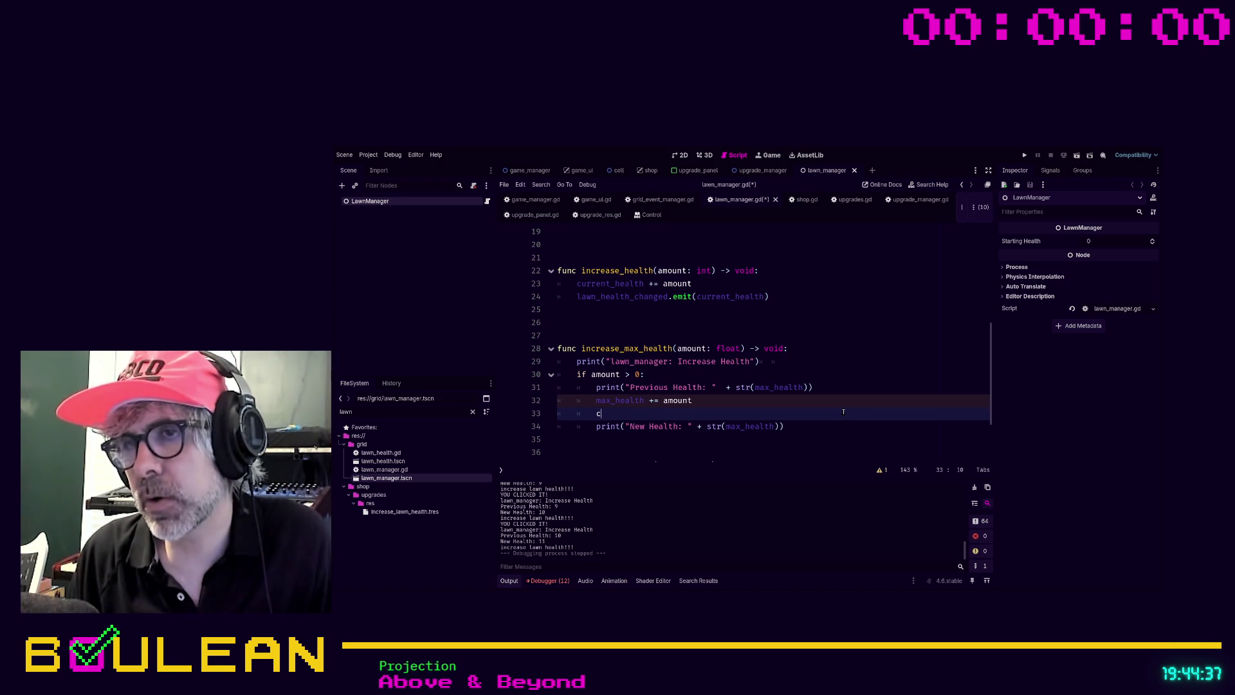
pyautogui.write('curr')
pyautogui.press('Return')
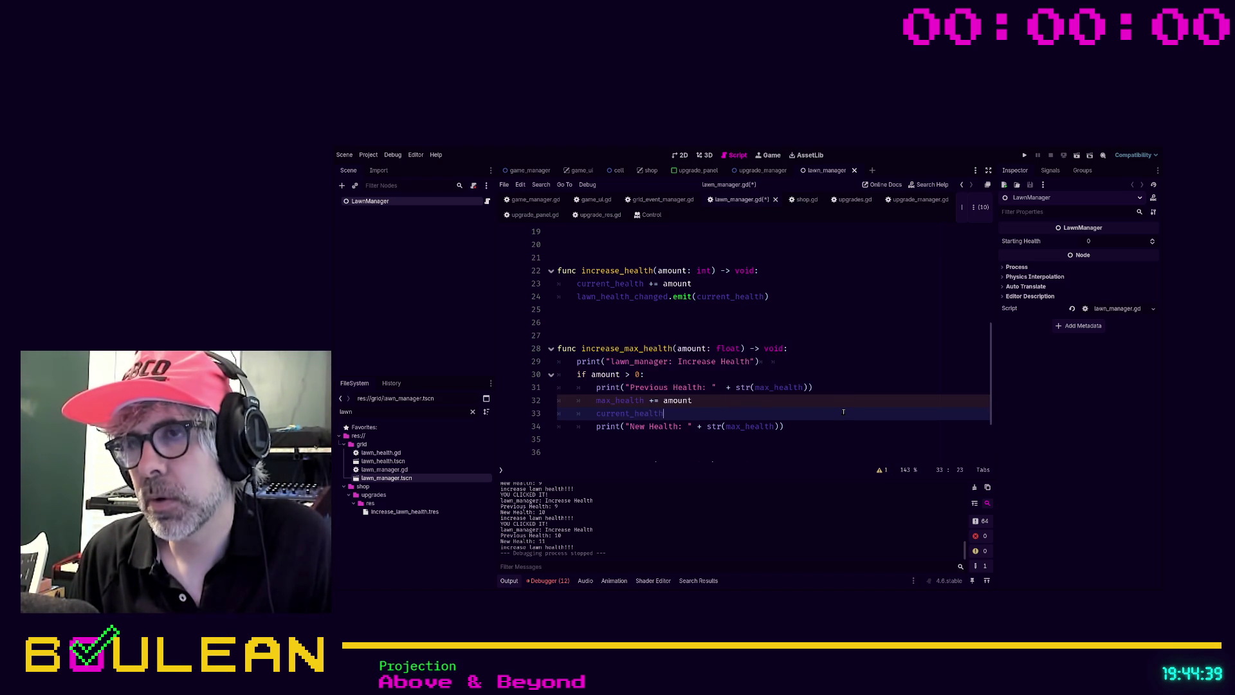
pyautogui.hotkey('shift', 'Home')
pyautogui.hotkey('shift', 'Home')
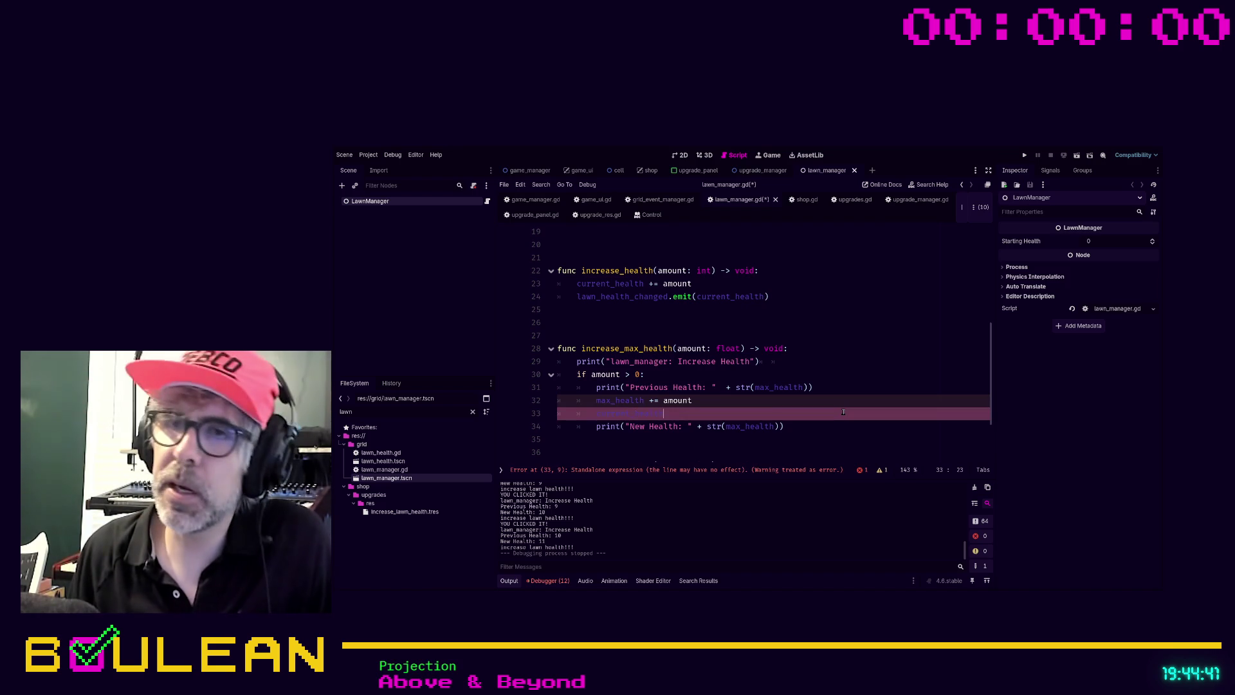
pyautogui.press('BackSpace')
pyautogui.press('BackSpace')
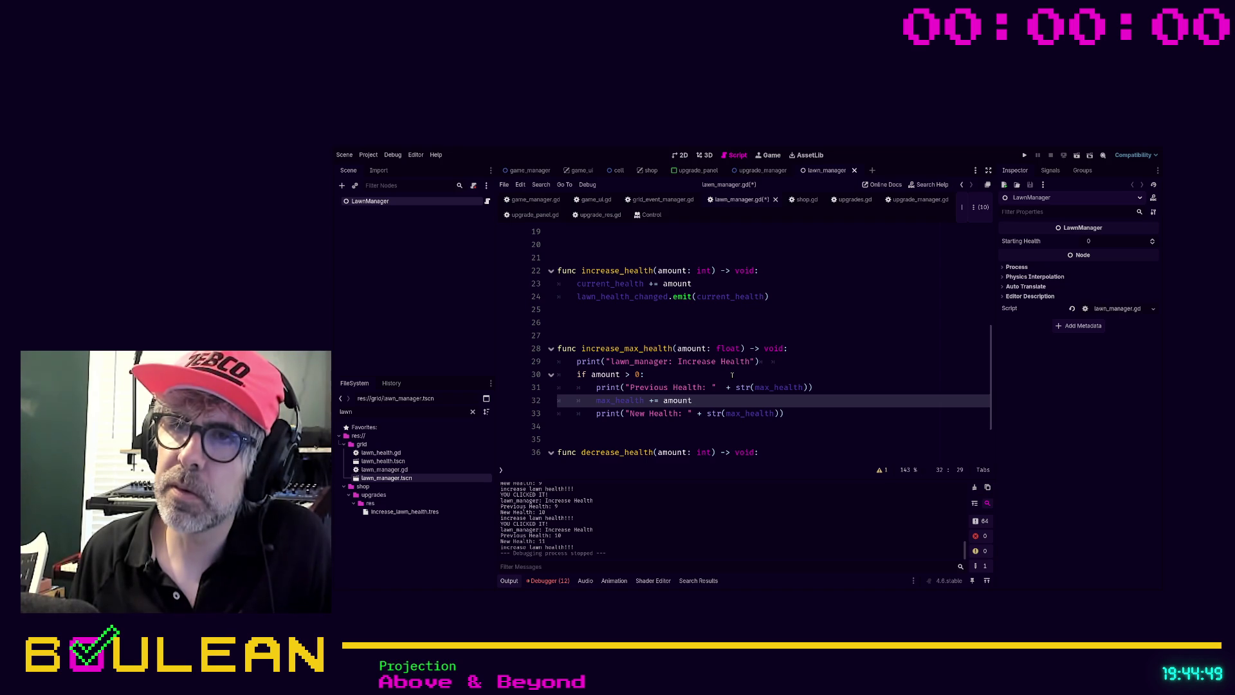
pyautogui.press('Return')
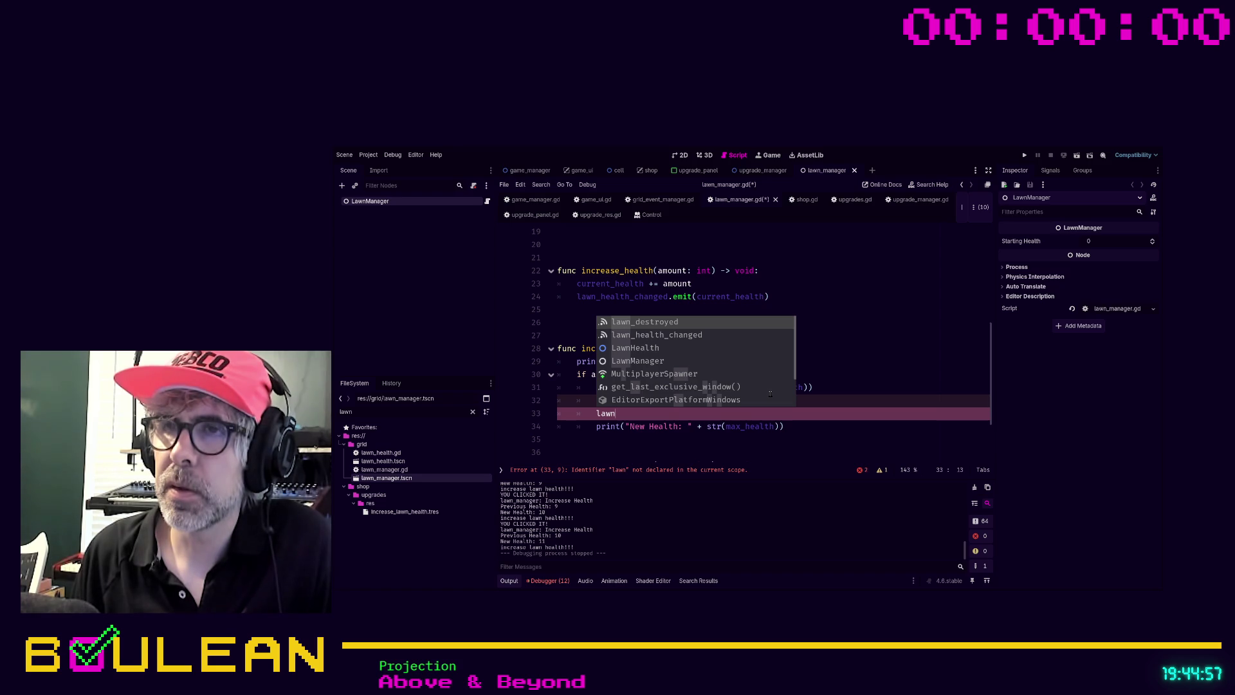
pyautogui.press('BackSpace')
pyautogui.press('BackSpace')
pyautogui.press('BackSpace')
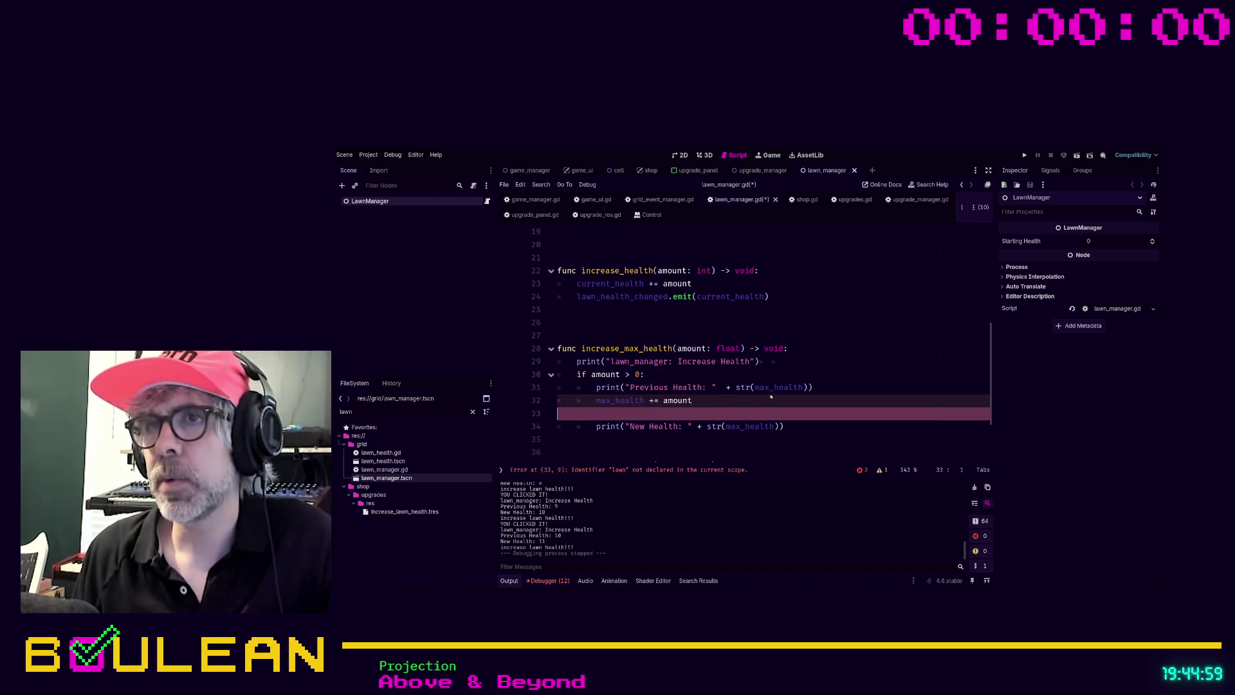
pyautogui.scroll(1, 800, 359)
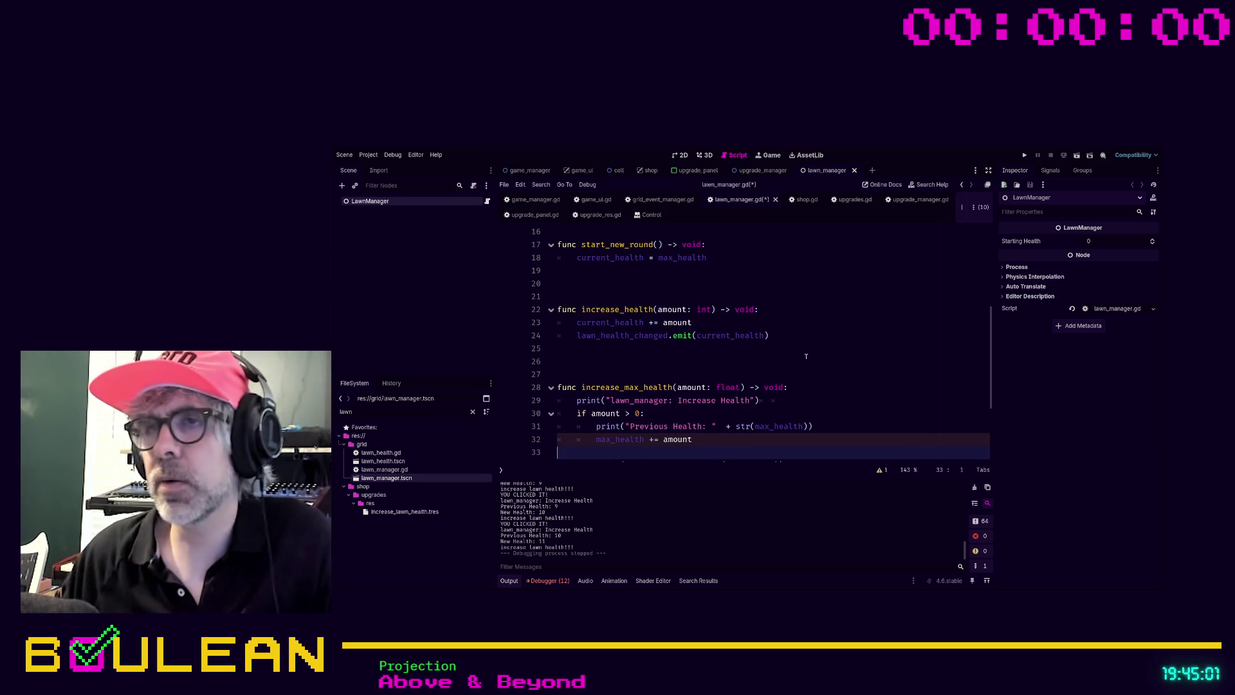
pyautogui.scroll(5, 800, 359)
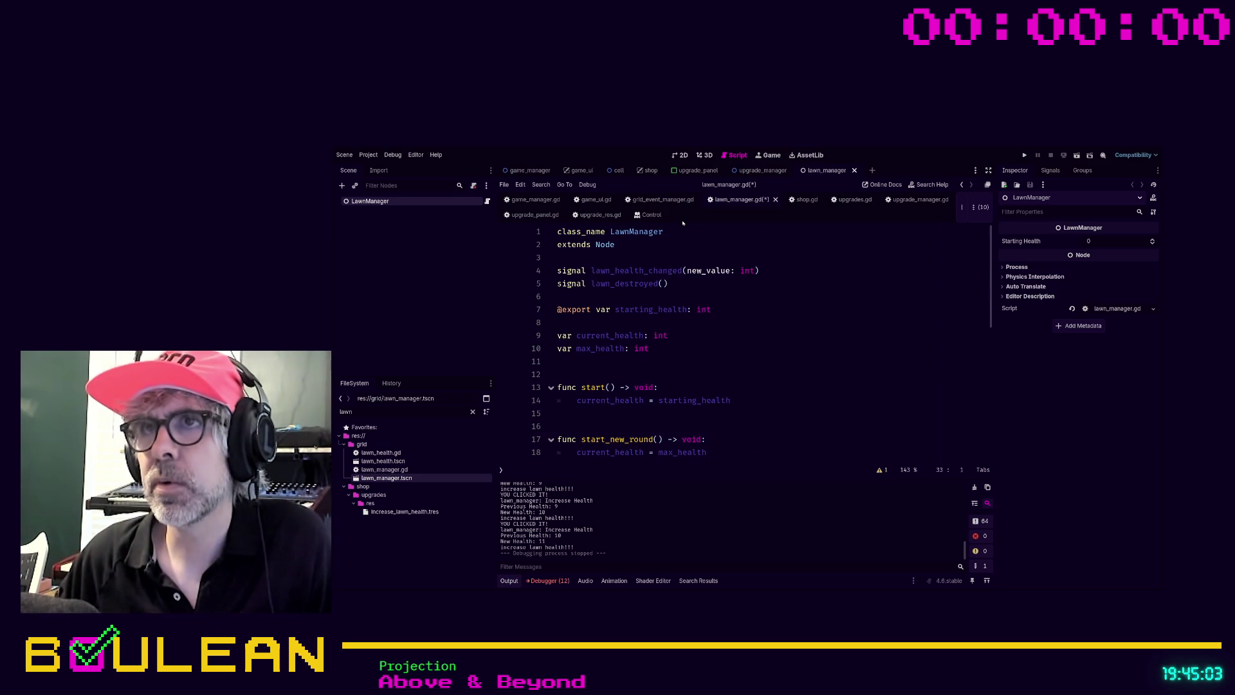
pyautogui.click(829, 299)
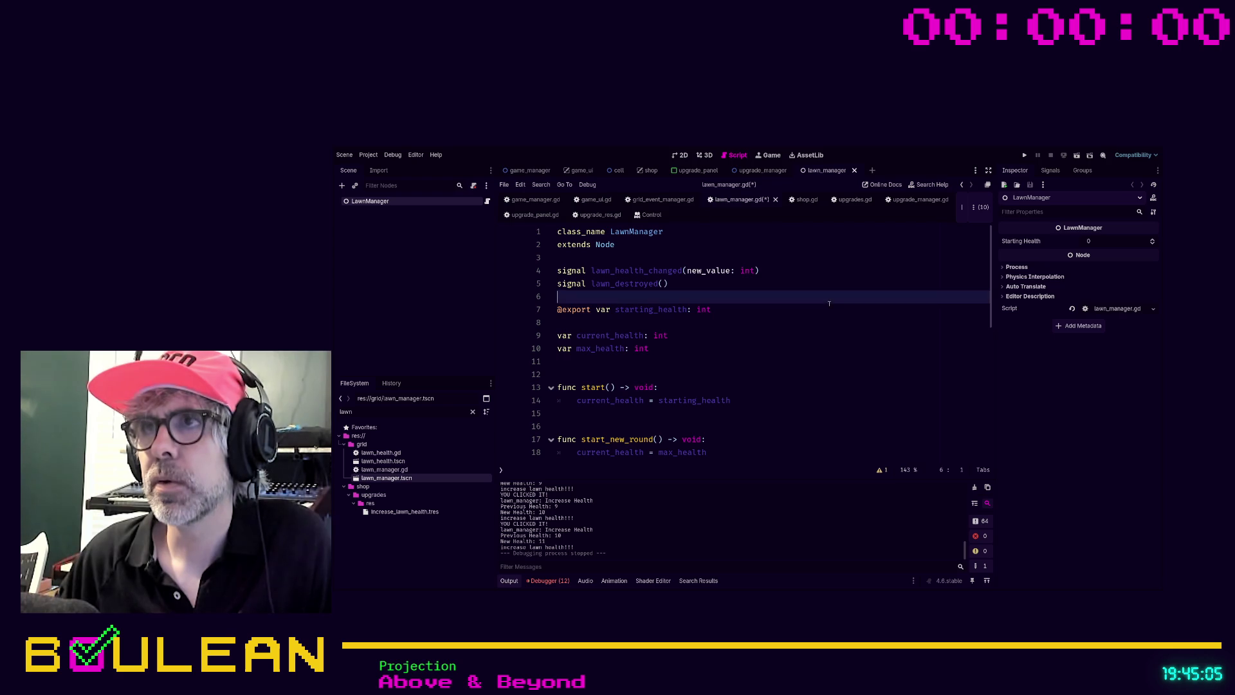
# Step: Save lawn_manager.gd and find the lawn_health_changed connection and handler in game_manager.gd
pyautogui.hotkey('ctrl', 's')
pyautogui.click(536, 199)
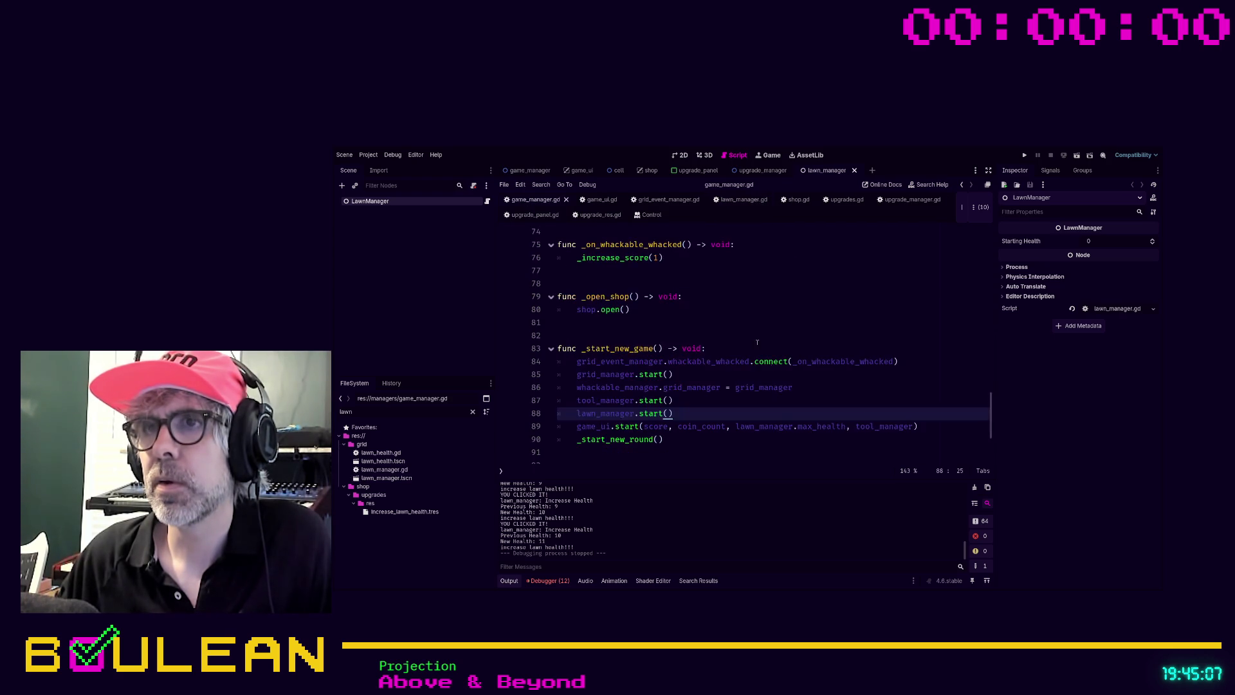
pyautogui.hotkey('ctrl', 'f')
pyautogui.write('lawn_')
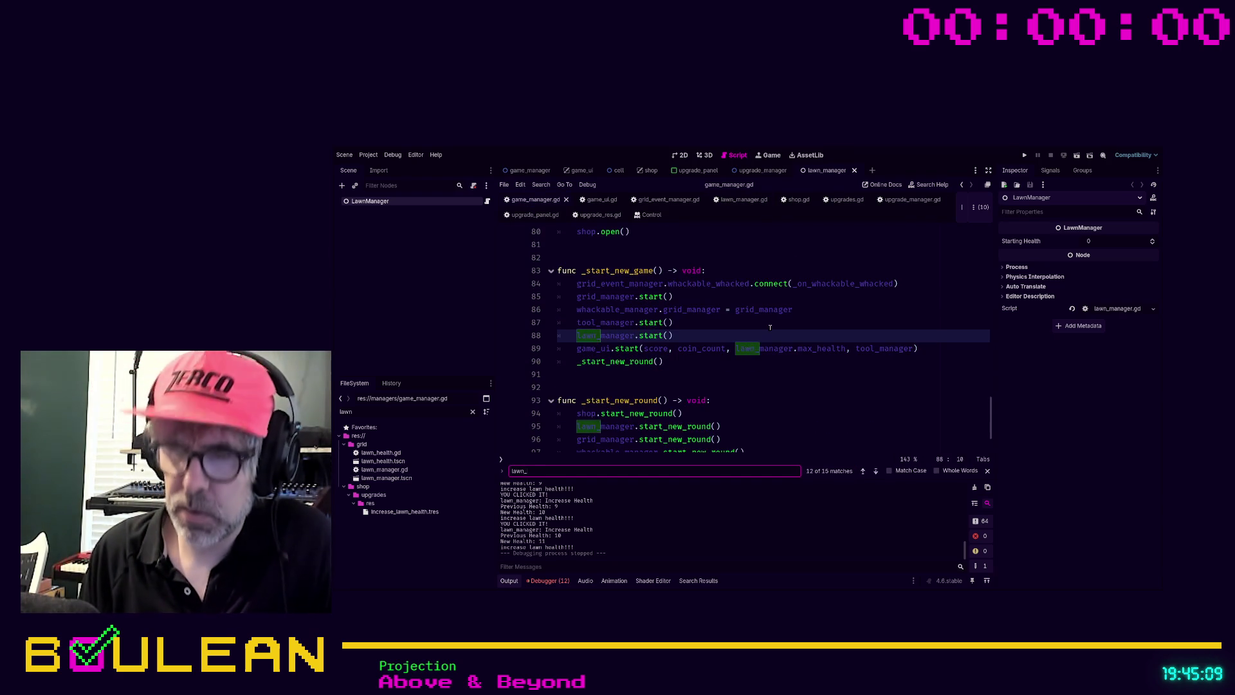
pyautogui.write('health_chang')
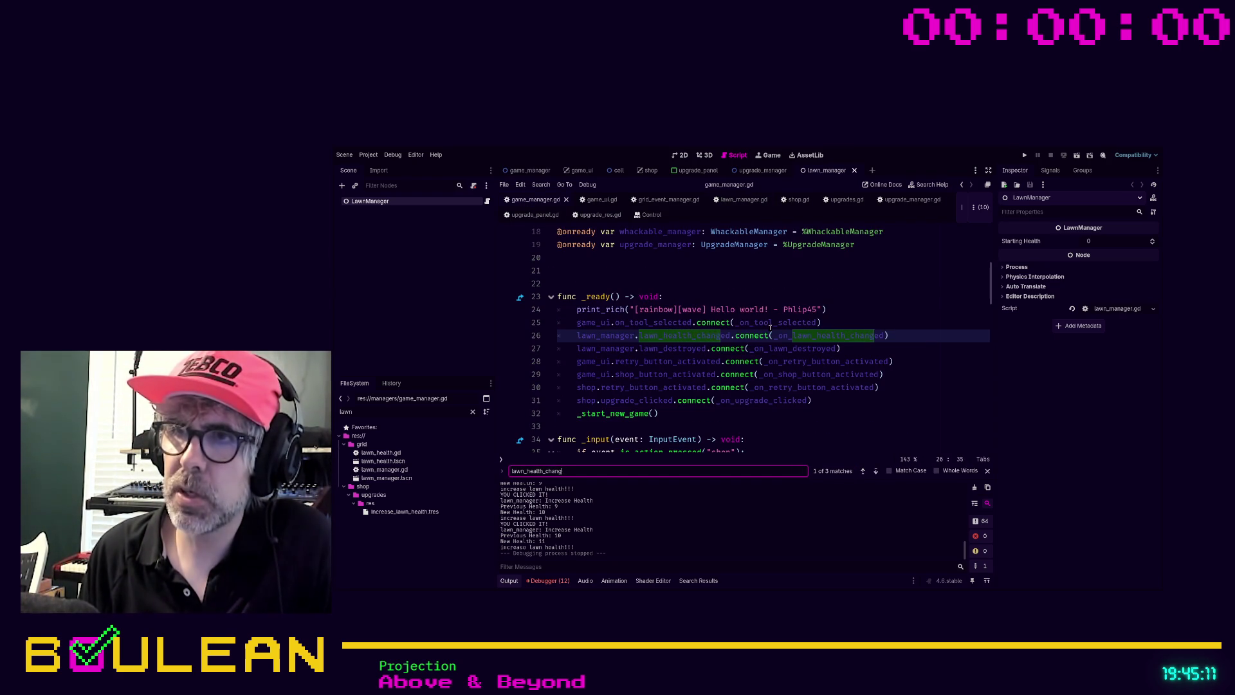
pyautogui.write('ed')
pyautogui.keyDown('ctrl'); pyautogui.click(800, 338); pyautogui.keyUp('ctrl')
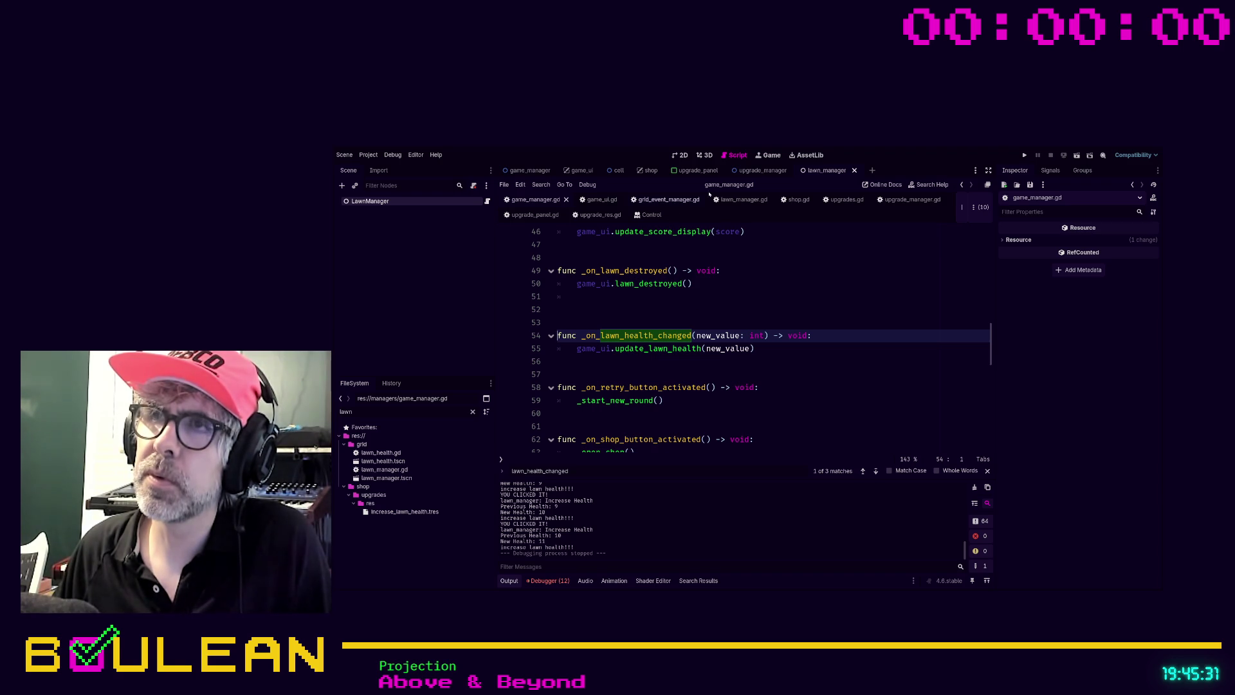
# Step: Return to lawn_manager.gd and bring the increase_health code into view
pyautogui.click(741, 199)
pyautogui.scroll(-5, 792, 279)
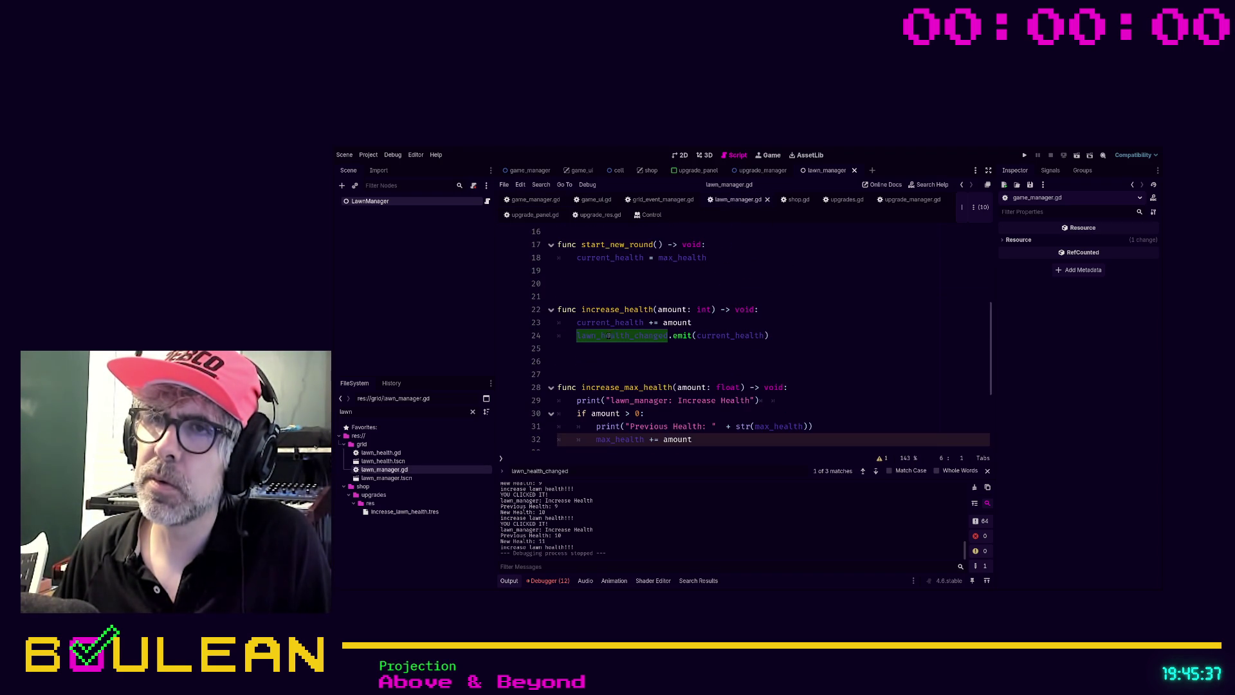
pyautogui.scroll(5, 819, 361)
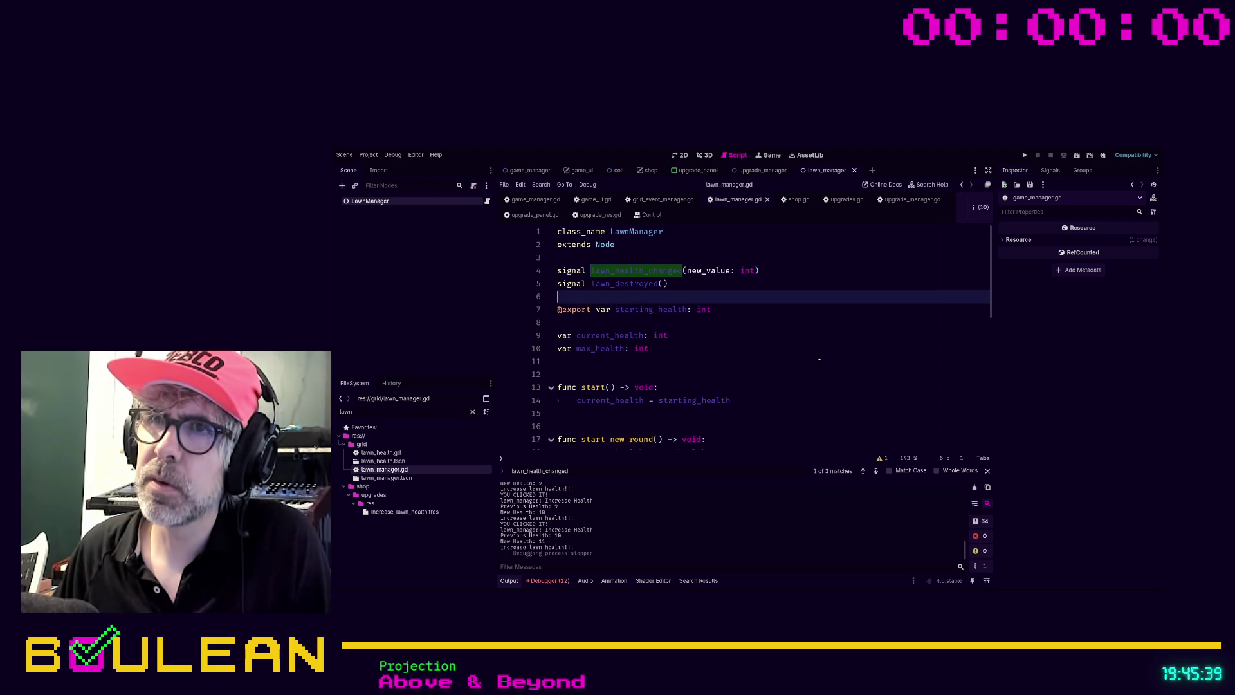
pyautogui.scroll(-5, 819, 361)
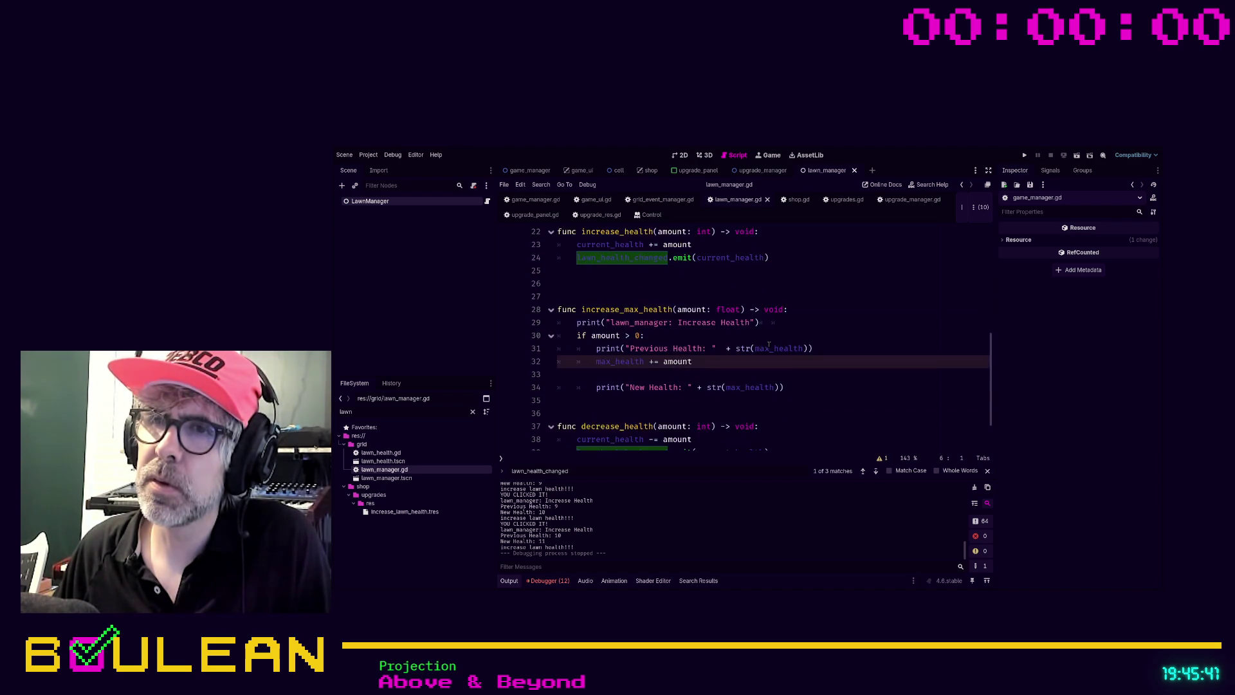
# Step: Rename lawn_health_changed to lawn_current_health_changed in the emit call and signal declaration
pyautogui.click(600, 336)
pyautogui.write('current_')
pyautogui.click(661, 373)
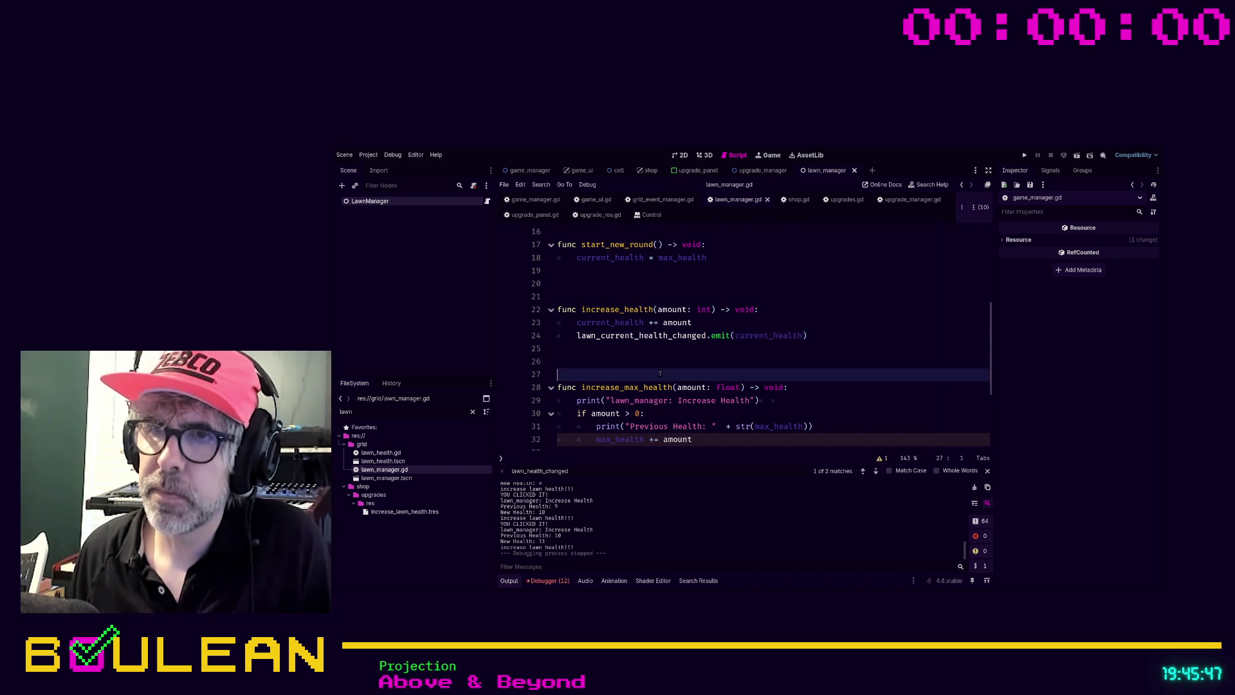
pyautogui.scroll(5, 660, 373)
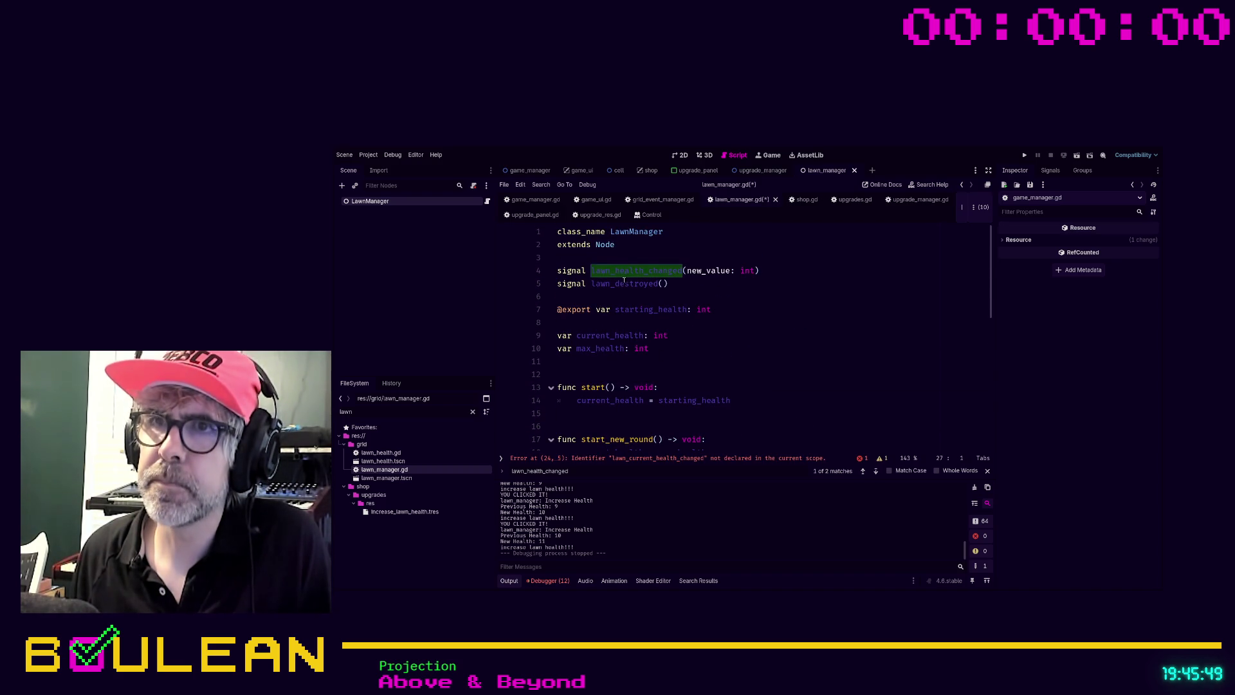
pyautogui.click(617, 271)
pyautogui.write('curre')
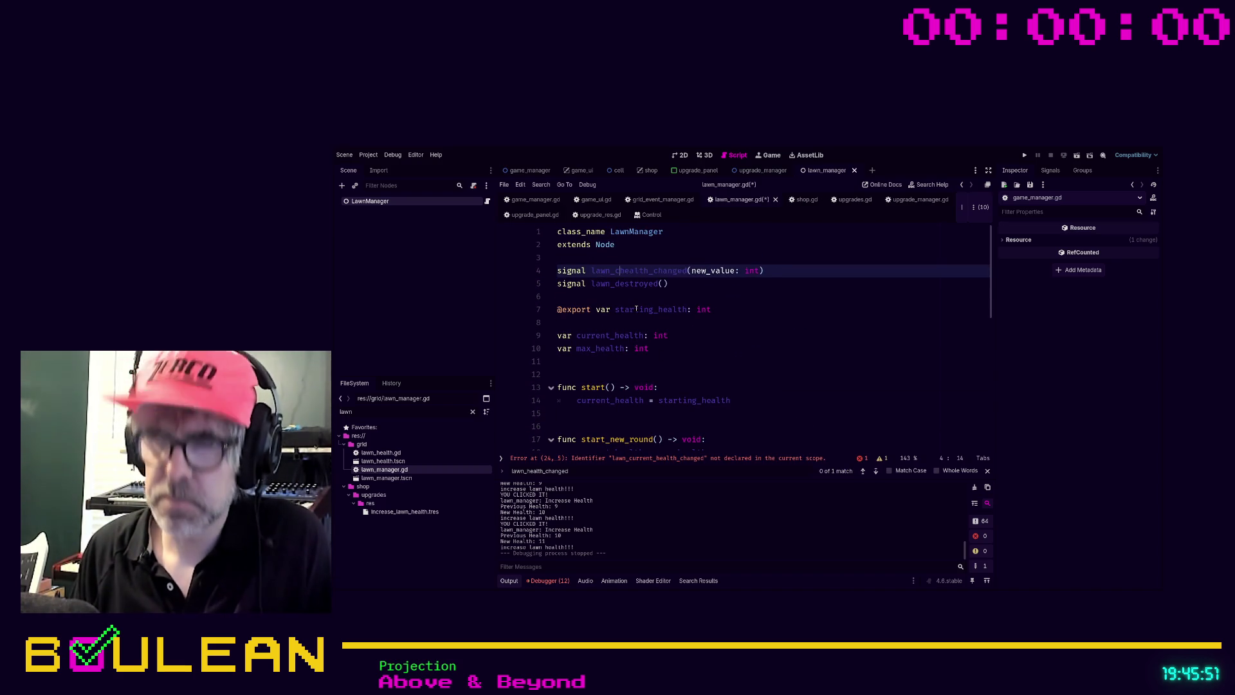
pyautogui.write('nt_')
pyautogui.click(765, 337)
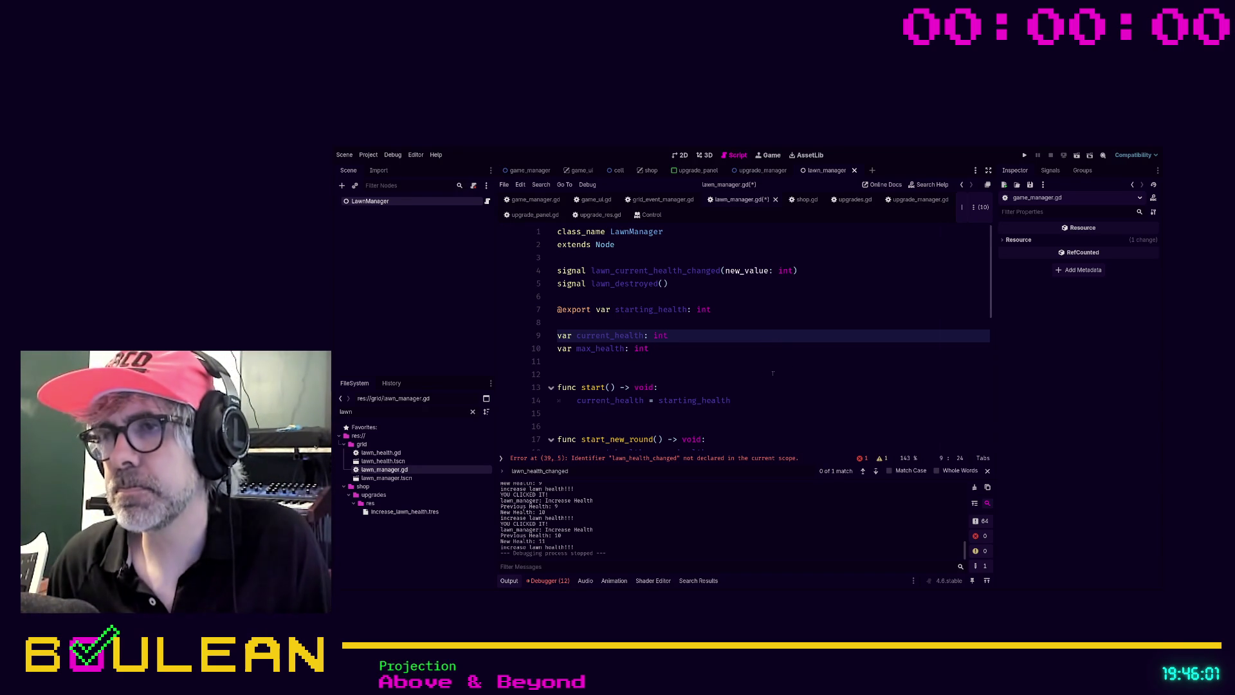
# Step: Search all files for lawn_health_changed uses and save lawn_manager.gd
pyautogui.hotkey('ctrl', 'shift', 'f')
pyautogui.press('Return')
pyautogui.click(604, 465)
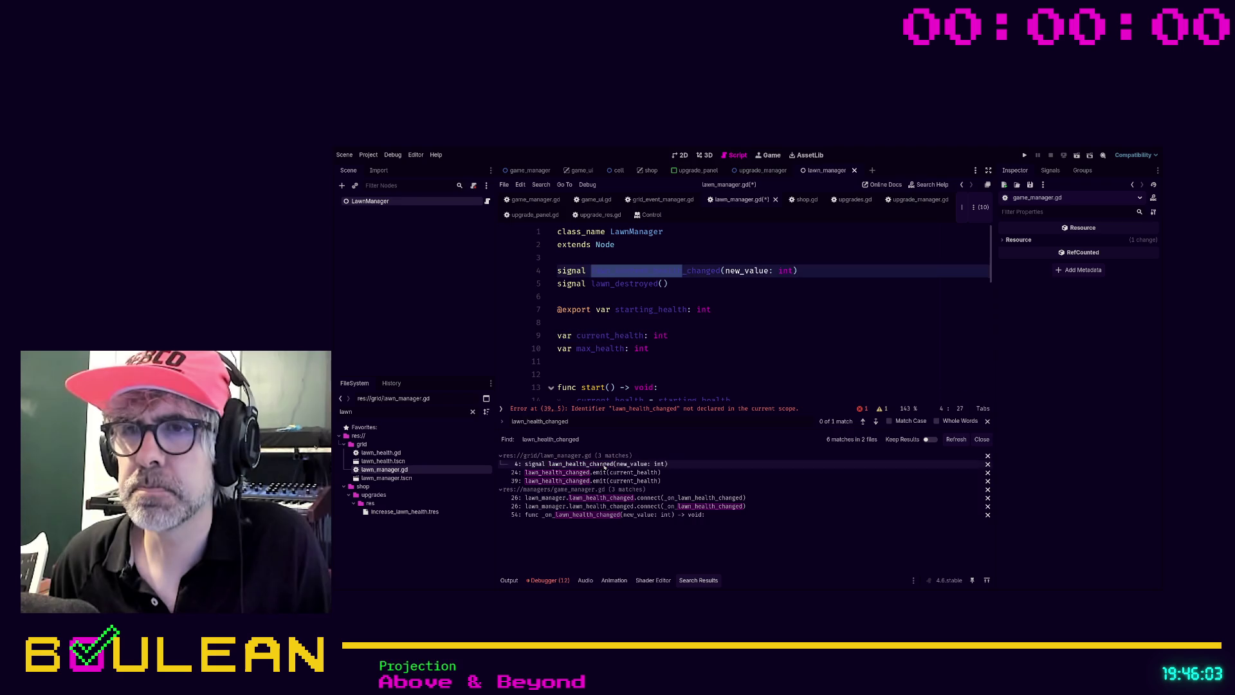
pyautogui.click(648, 271)
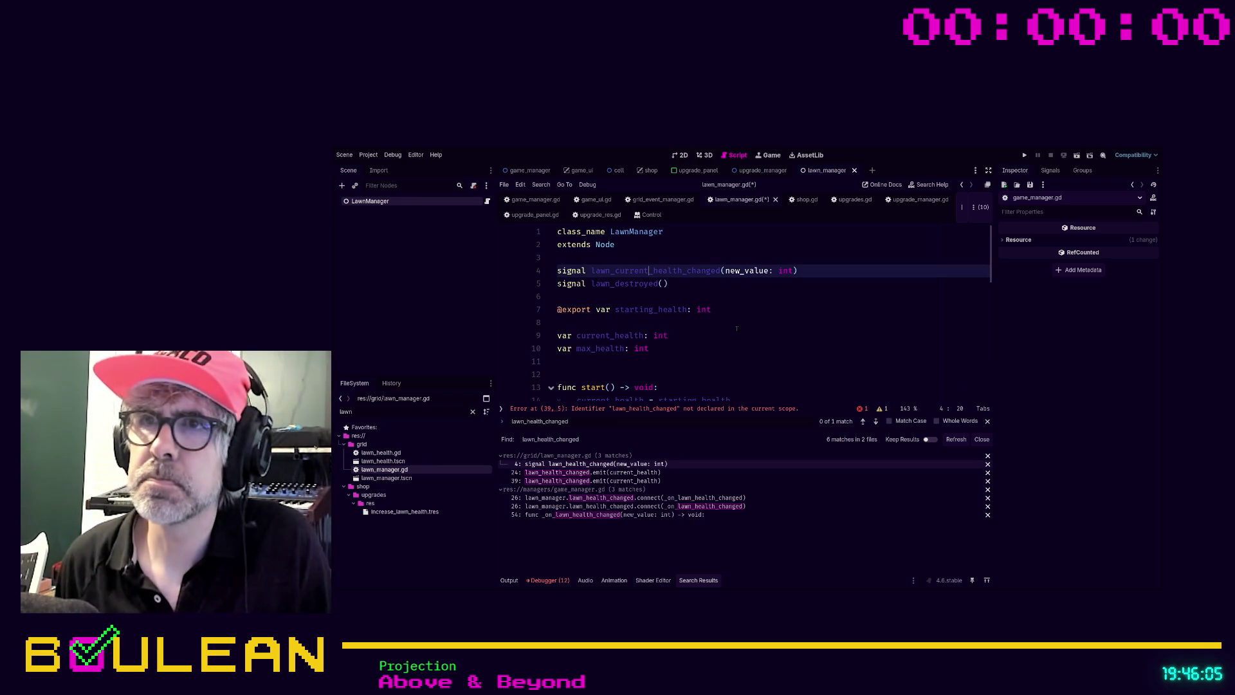
pyautogui.click(708, 335)
pyautogui.hotkey('ctrl', 's')
# Step: Rename the remaining line 39 emit to lawn_current_health_changed, save, and open the game_manager.gd match
pyautogui.click(951, 440)
pyautogui.click(598, 464)
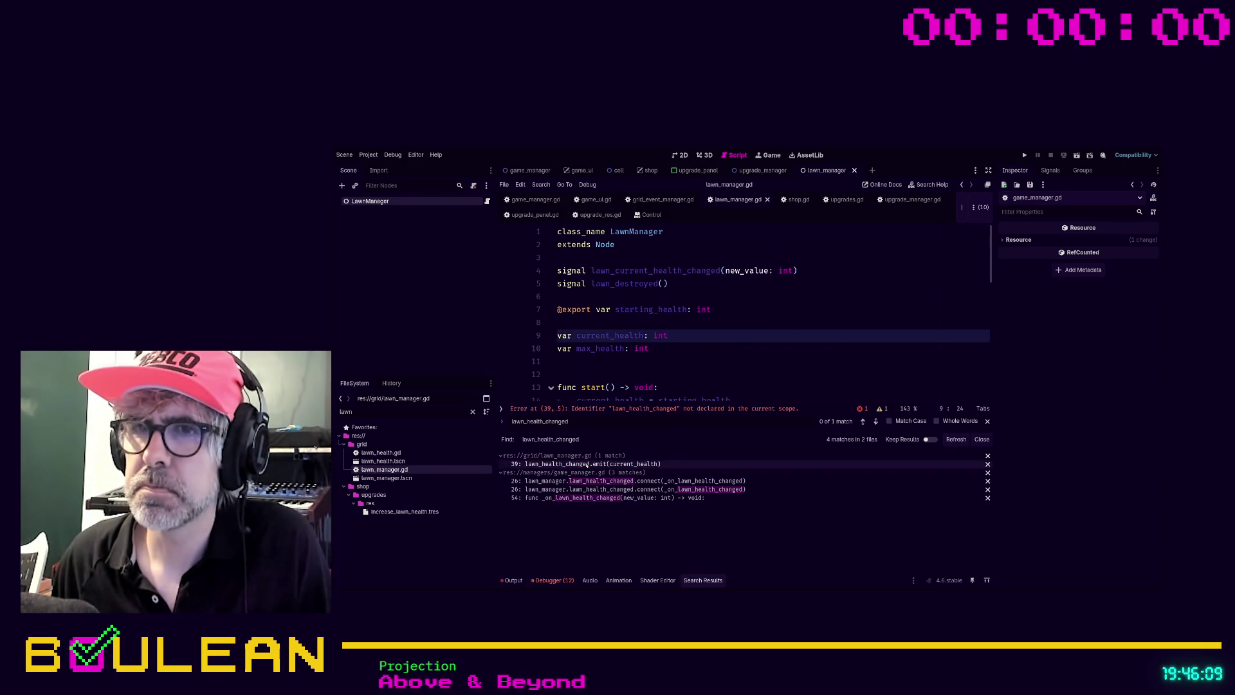
pyautogui.click(681, 338)
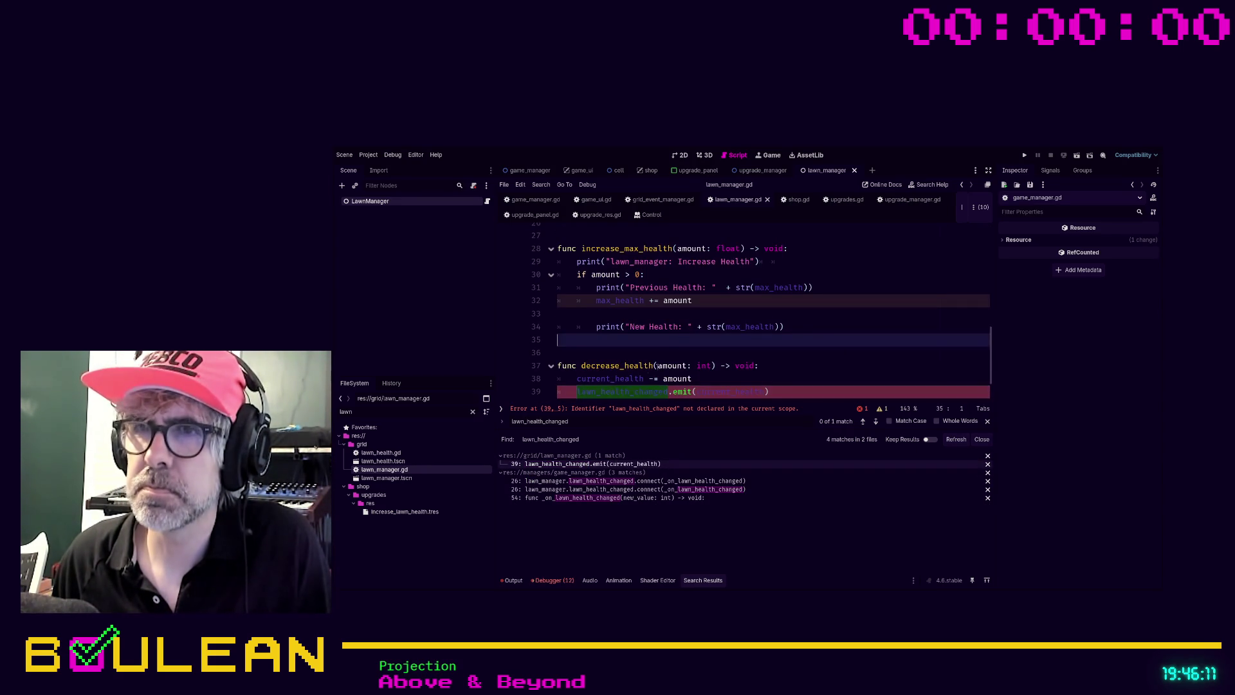
pyautogui.click(623, 392)
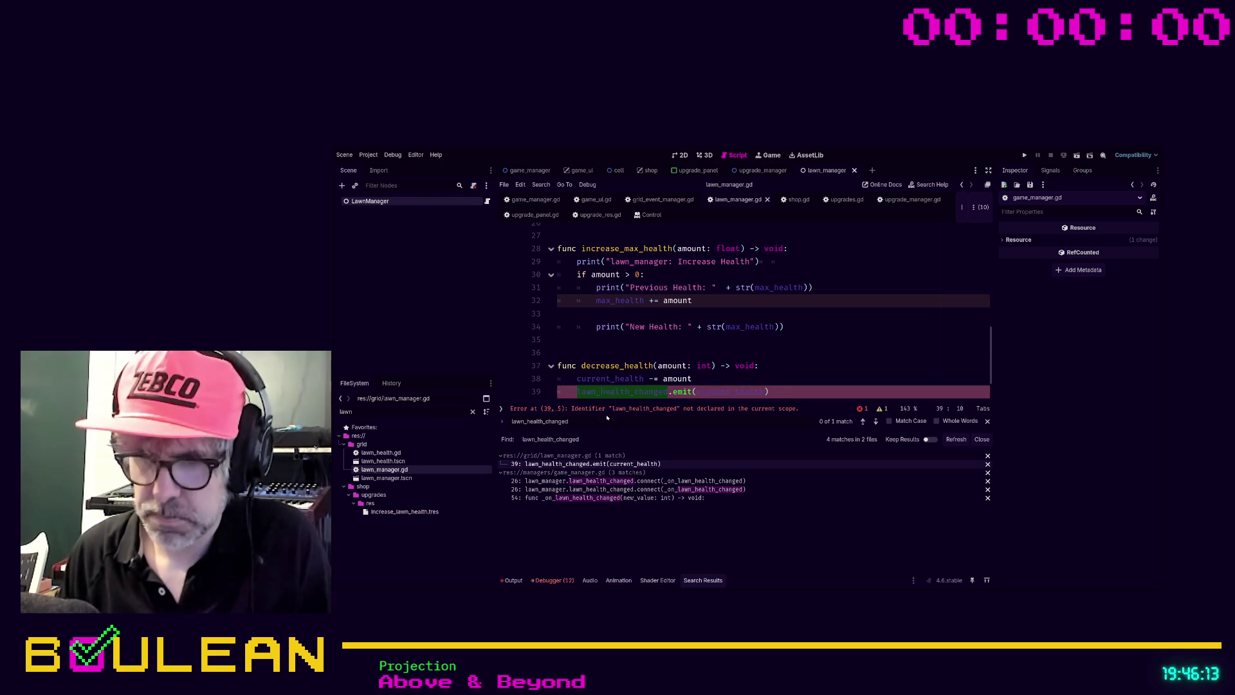
pyautogui.write('current_')
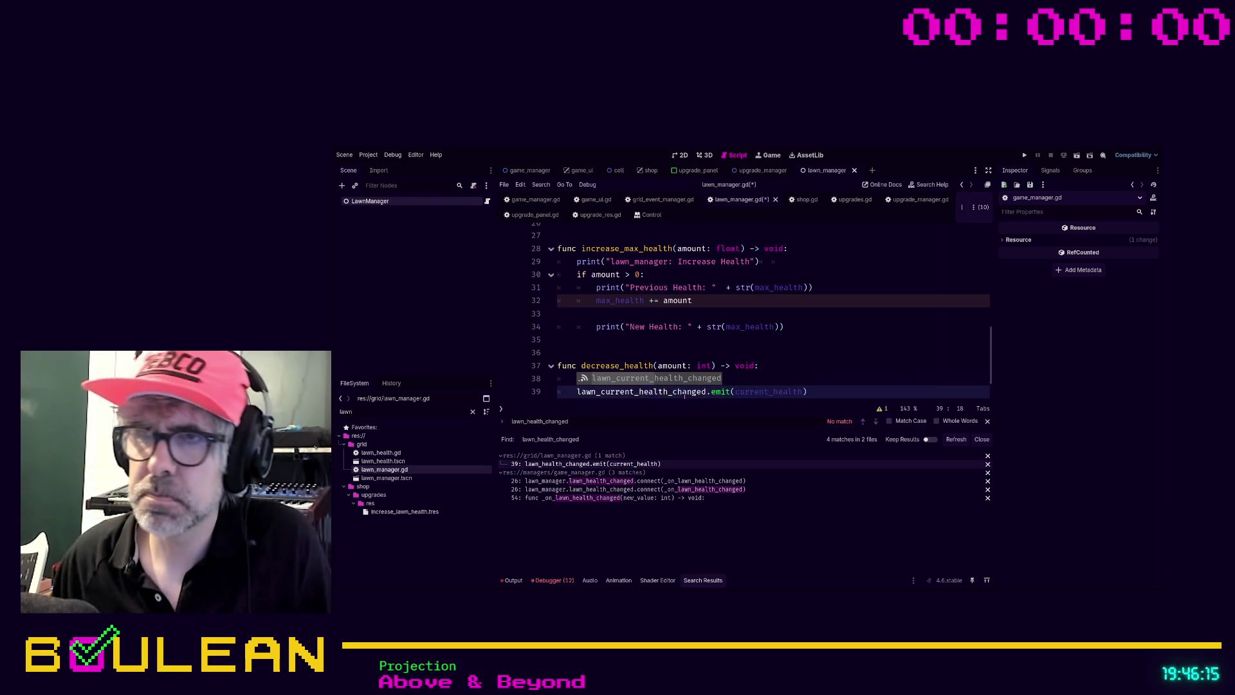
pyautogui.click(643, 339)
pyautogui.hotkey('ctrl', 's')
pyautogui.click(956, 440)
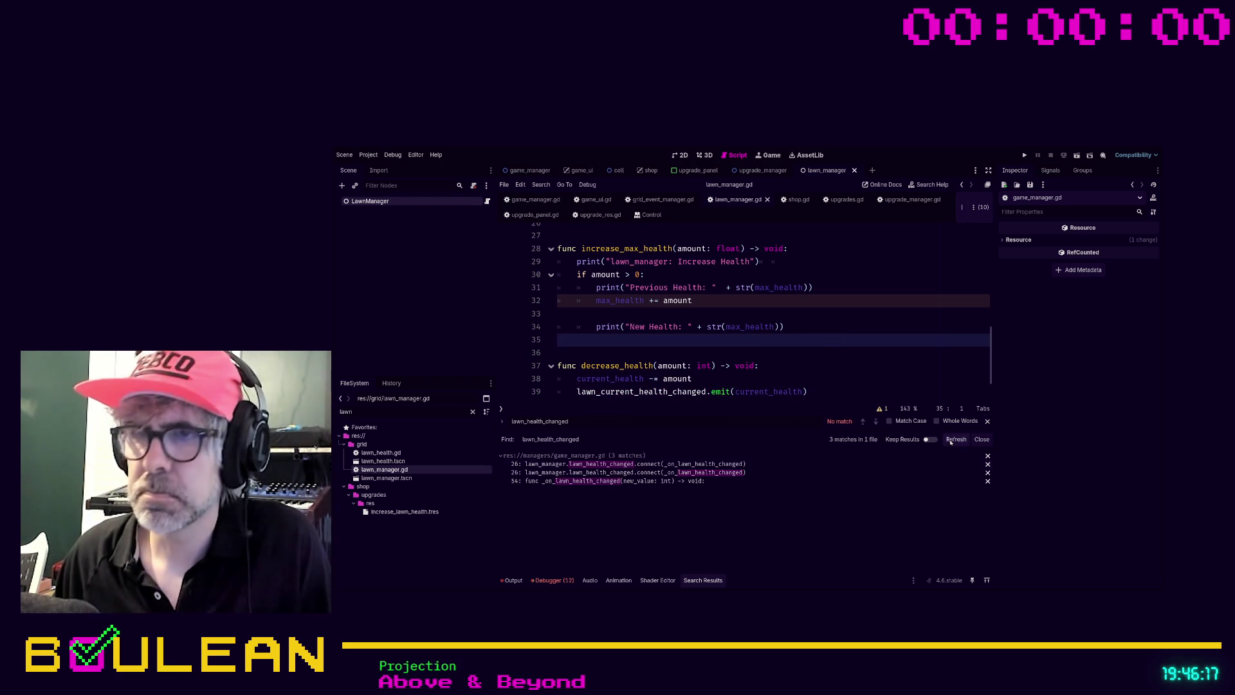
pyautogui.click(614, 464)
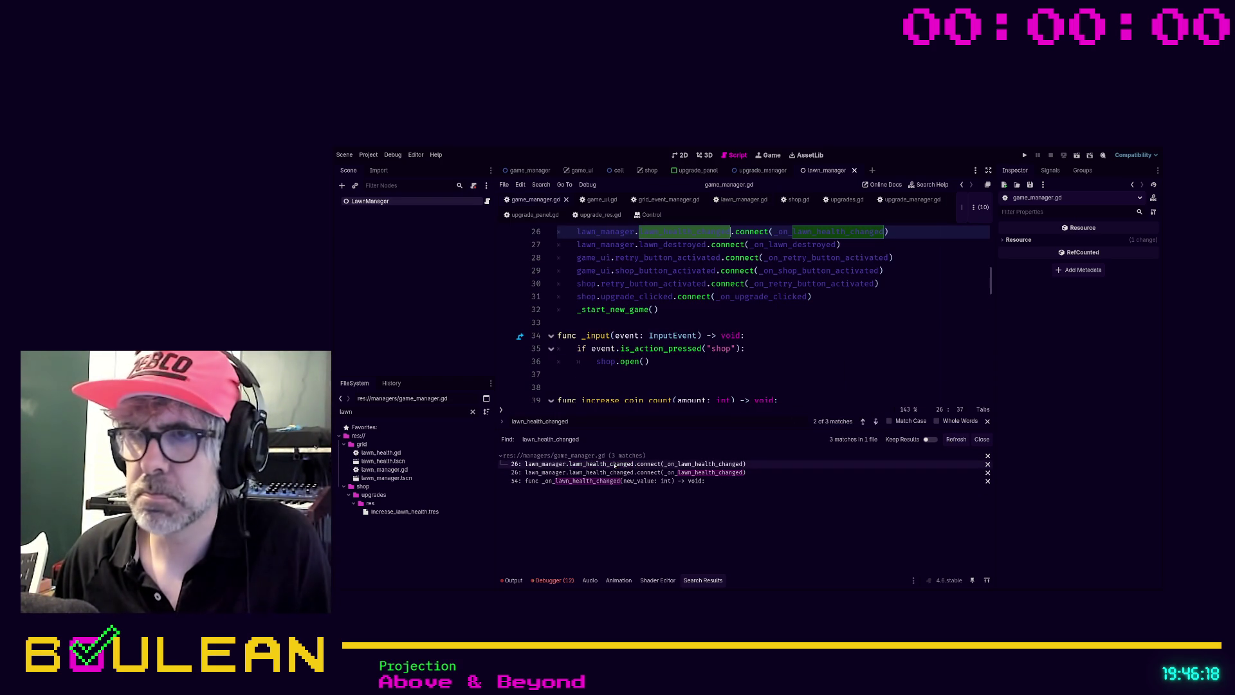
# Step: Rename the connected signal to lawn_current_health_changed and the handler to _on_lawn_current_health_changed, then save
pyautogui.click(675, 374)
pyautogui.scroll(2, 745, 331)
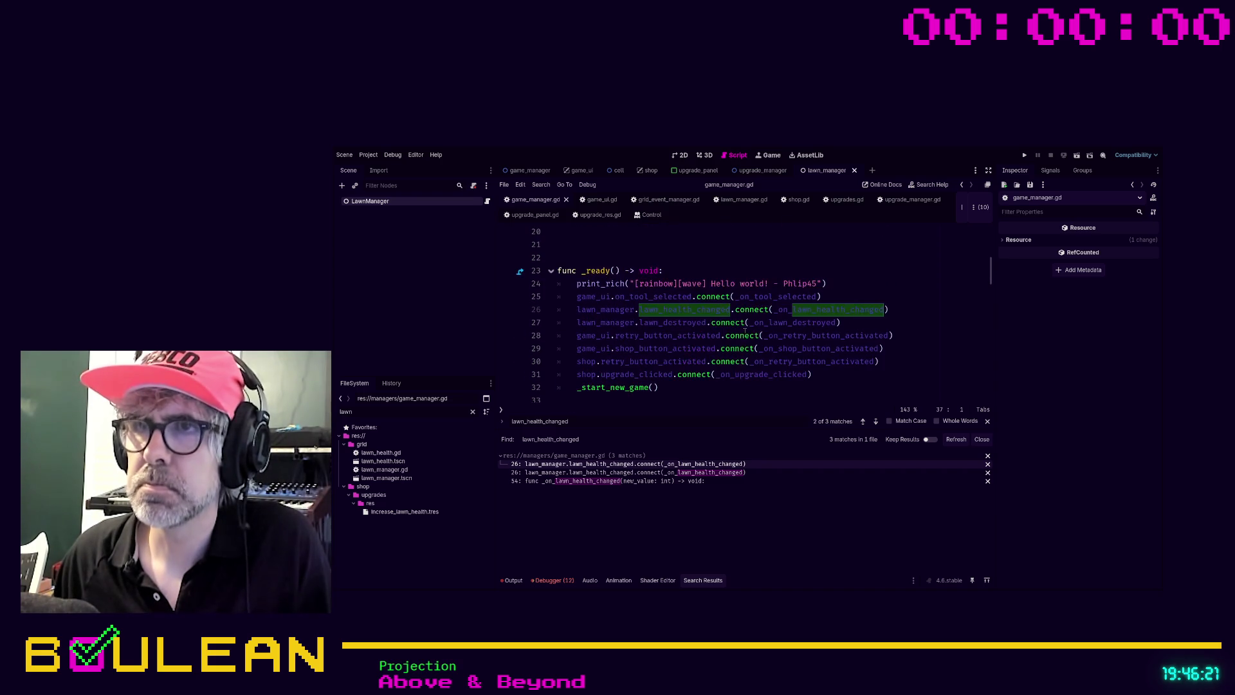
pyautogui.click(661, 309)
pyautogui.write('current_')
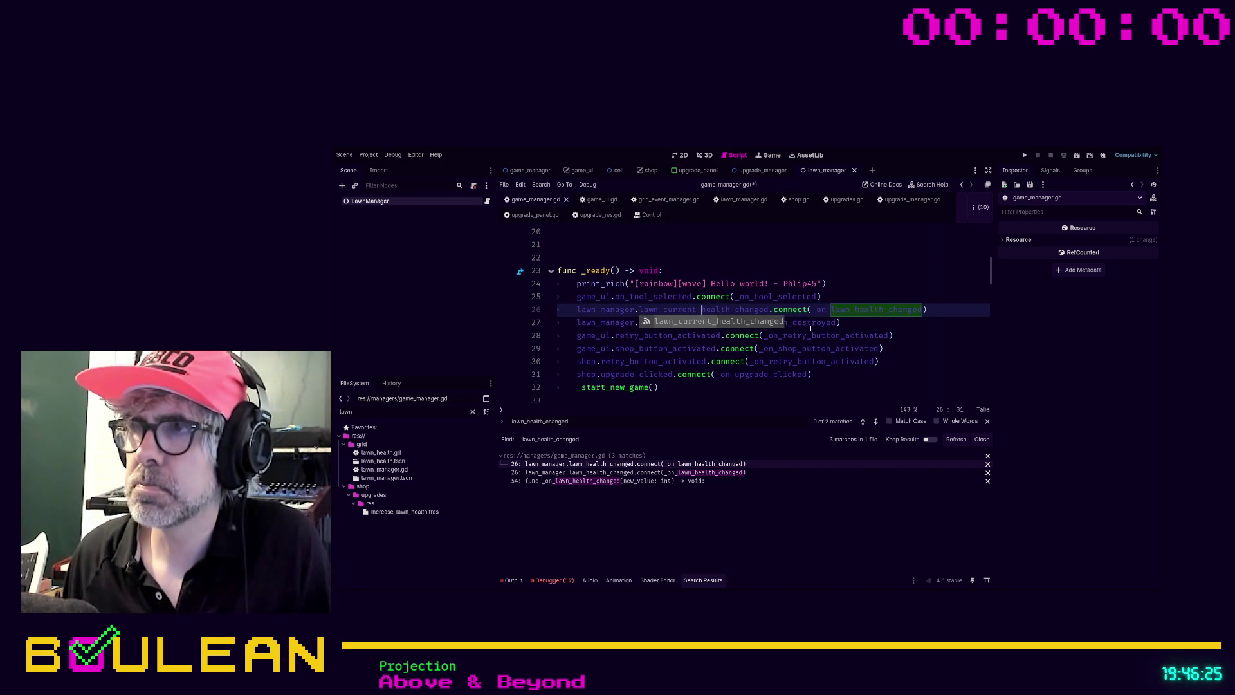
pyautogui.keyDown('ctrl'); pyautogui.click(856, 312); pyautogui.keyUp('ctrl')
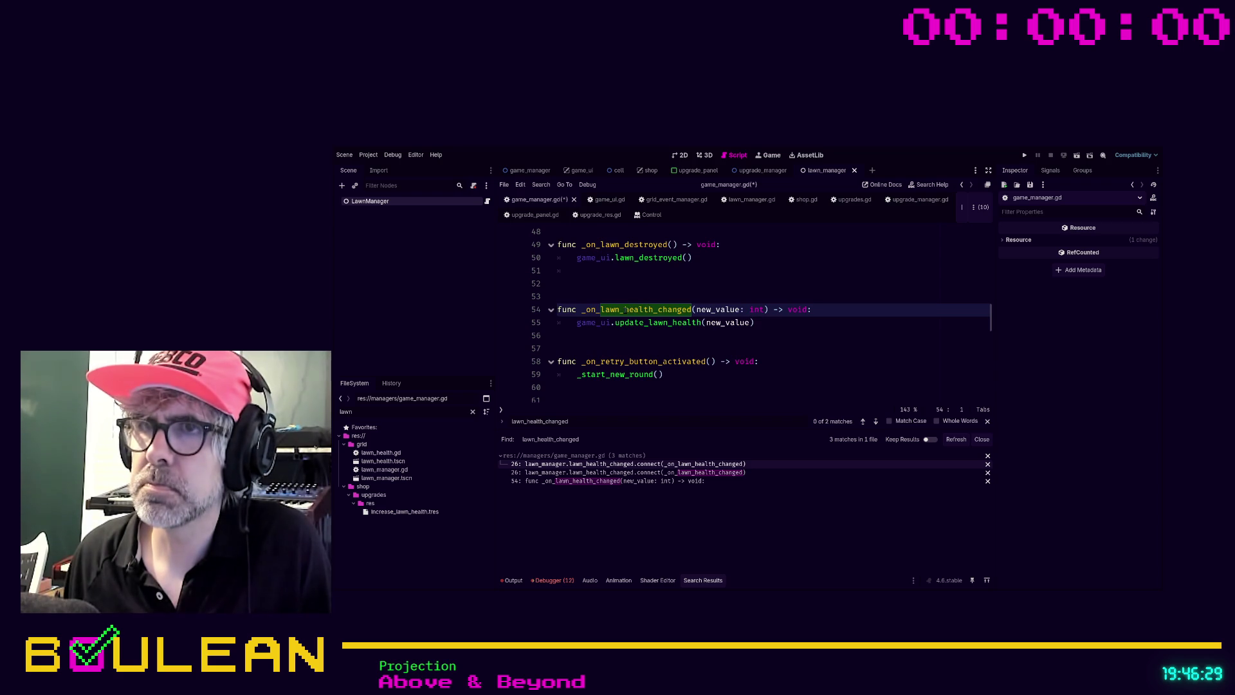
pyautogui.write('current_')
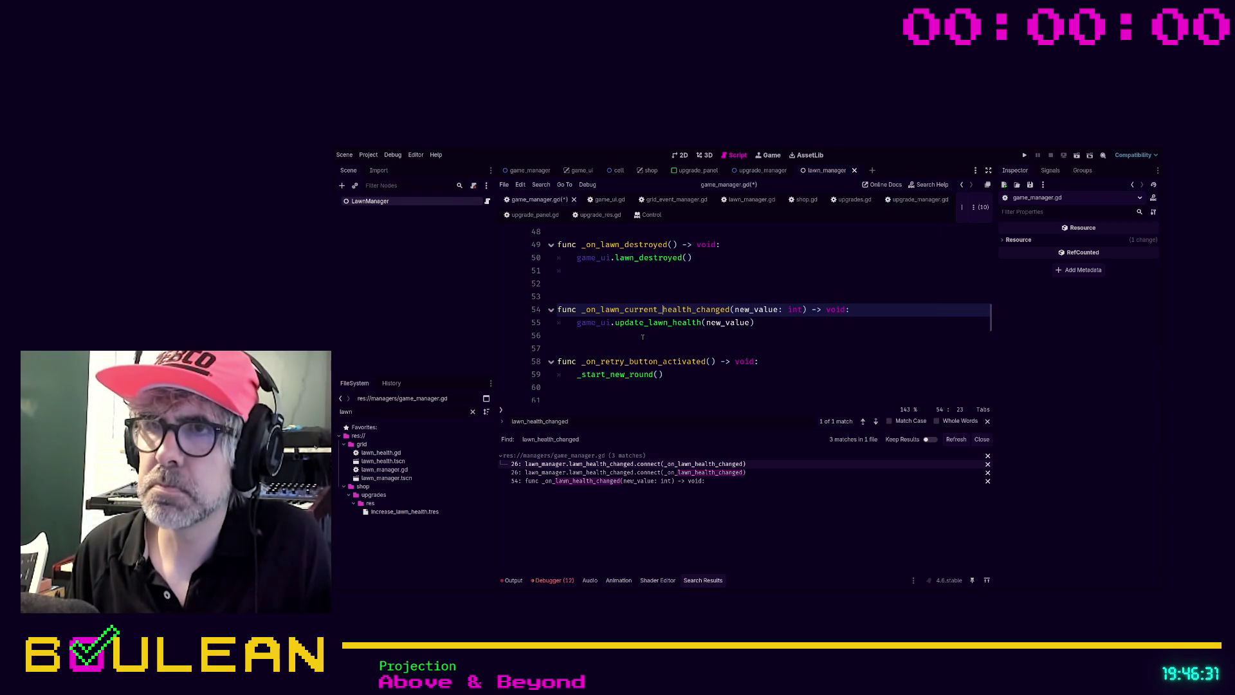
pyautogui.click(643, 335)
pyautogui.hotkey('ctrl', 's')
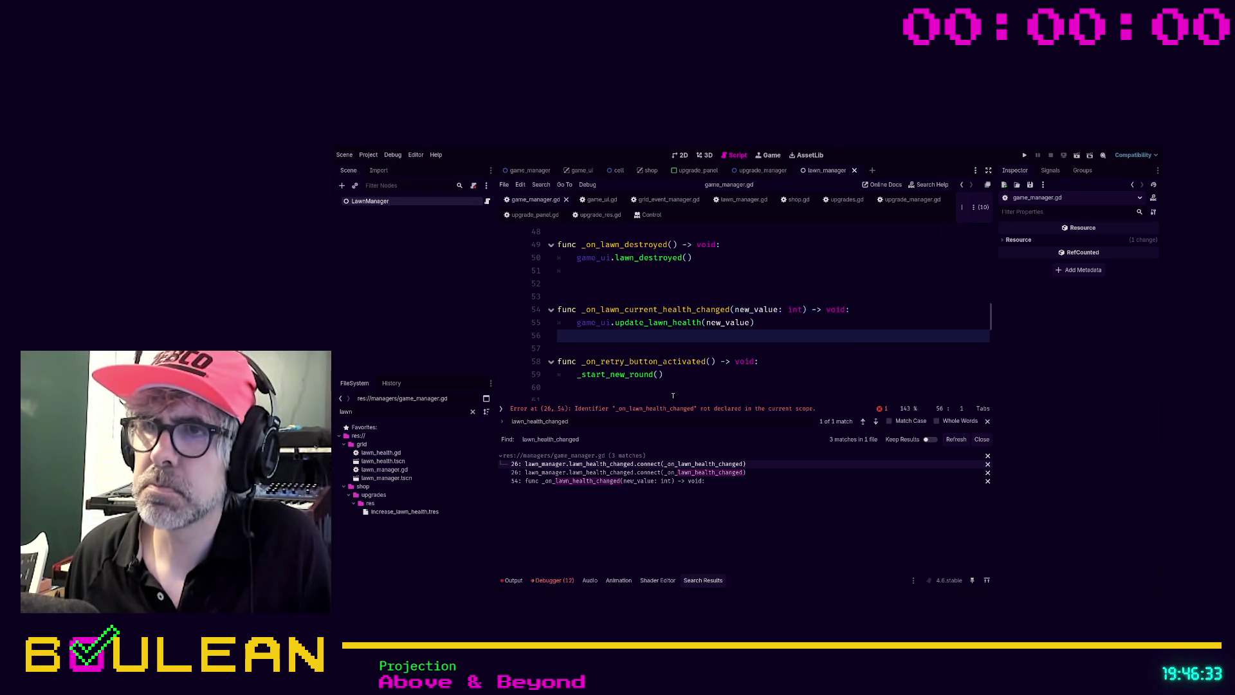
# Step: Fix the line 26 error by renaming the connected handler to _on_lawn_current_health_changed
pyautogui.click(667, 410)
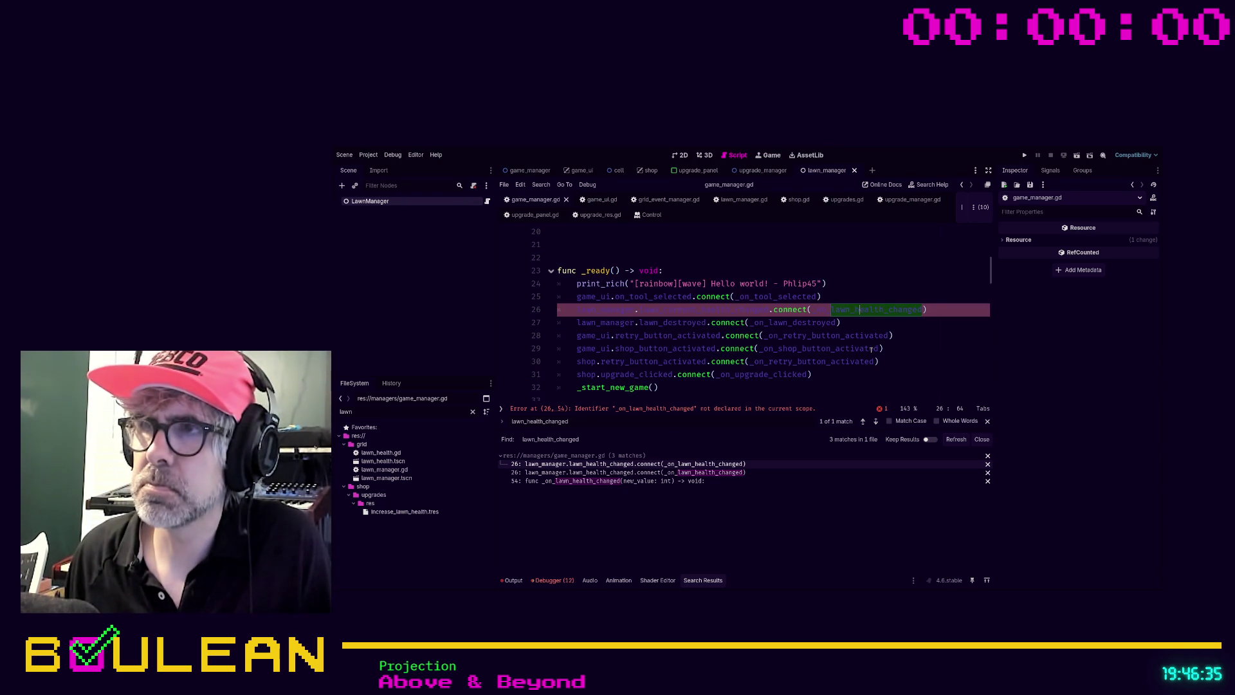
pyautogui.click(858, 310)
pyautogui.write('current_')
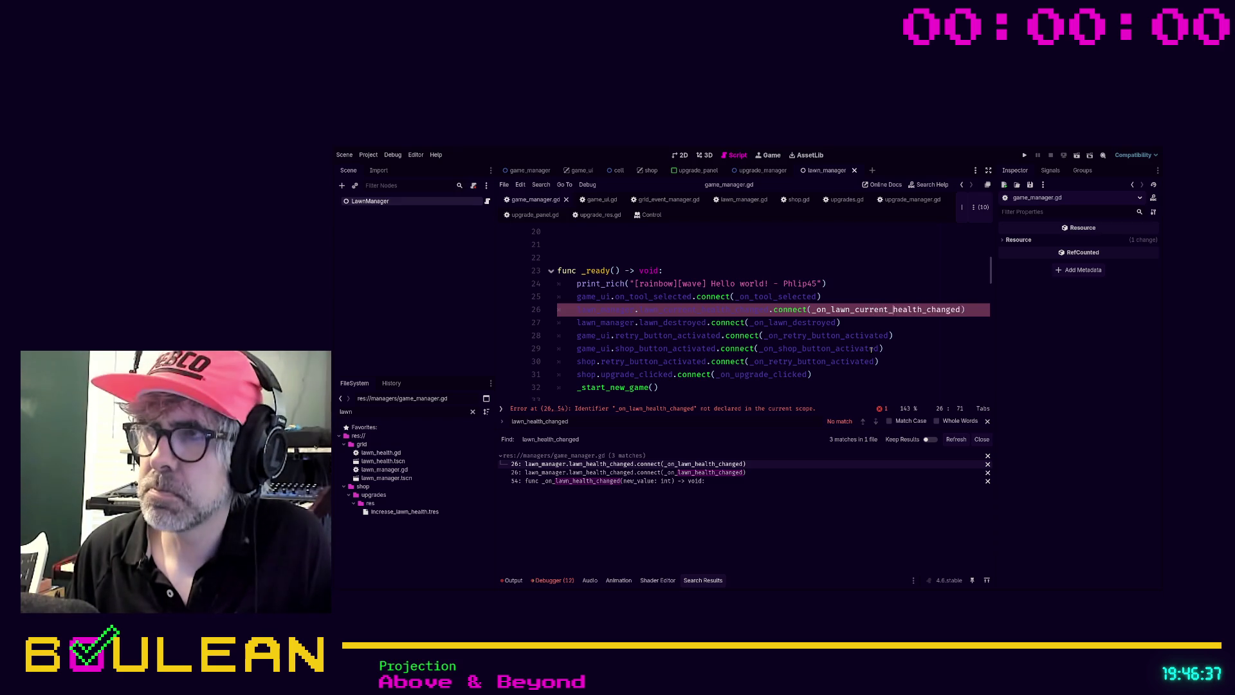
pyautogui.click(928, 374)
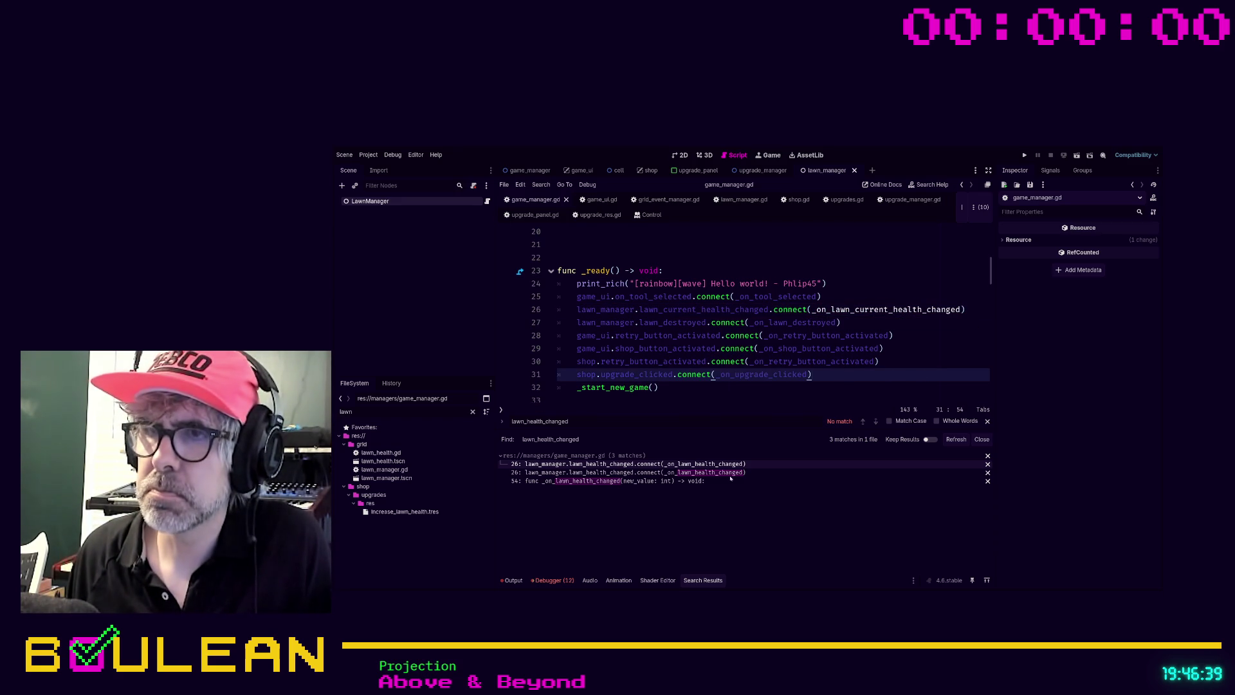
# Step: Confirm no lawn_health_changed references remain, then return to lawn_manager.gd
pyautogui.click(956, 439)
pyautogui.scroll(5, 662, 298)
pyautogui.scroll(1, 662, 298)
pyautogui.scroll(-7, 701, 317)
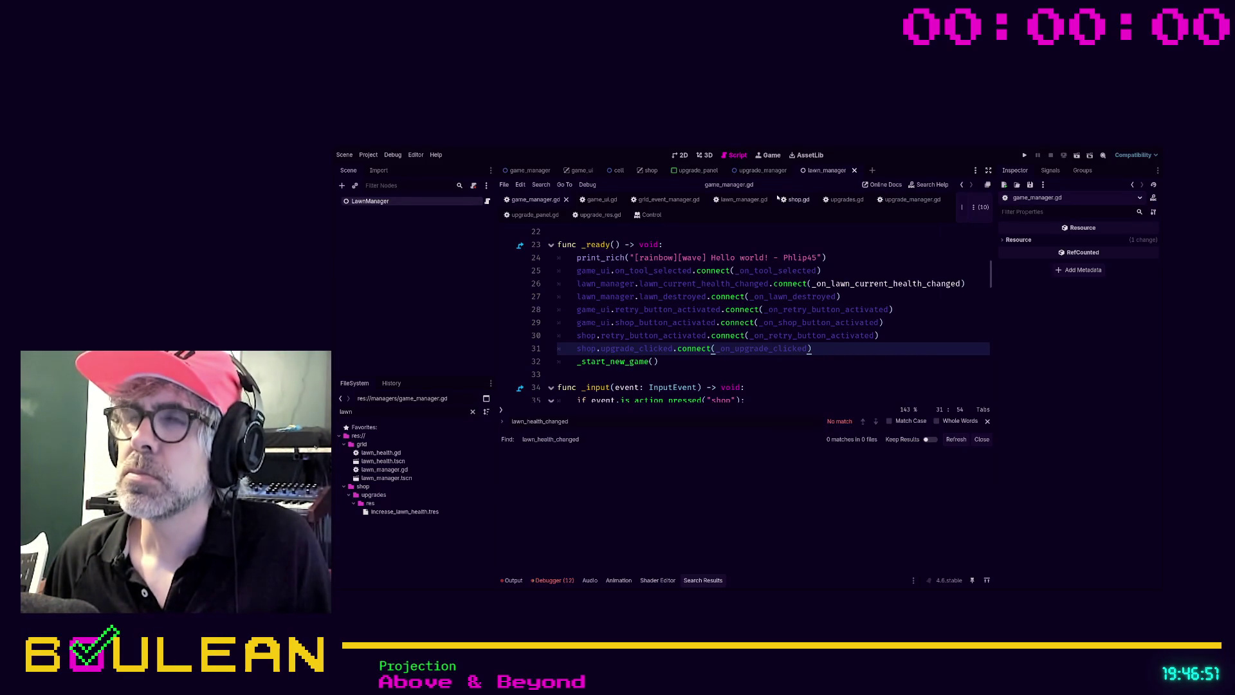
pyautogui.click(740, 199)
pyautogui.scroll(-2, 714, 325)
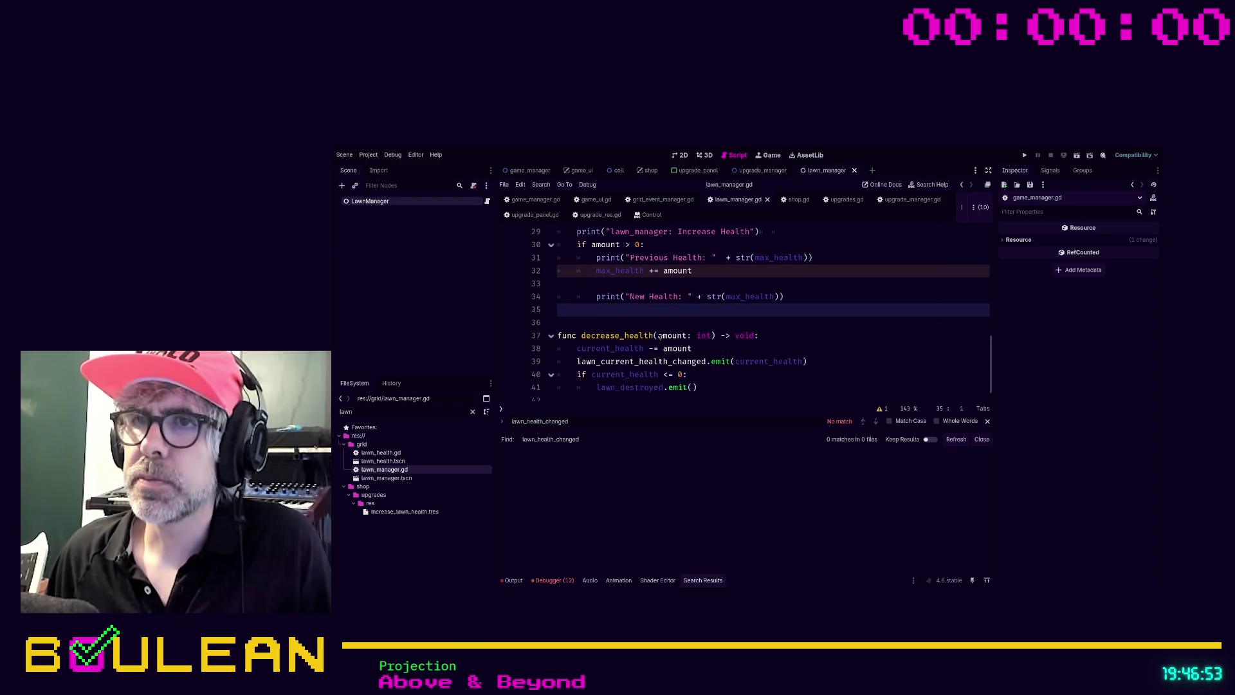
pyautogui.scroll(5, 661, 338)
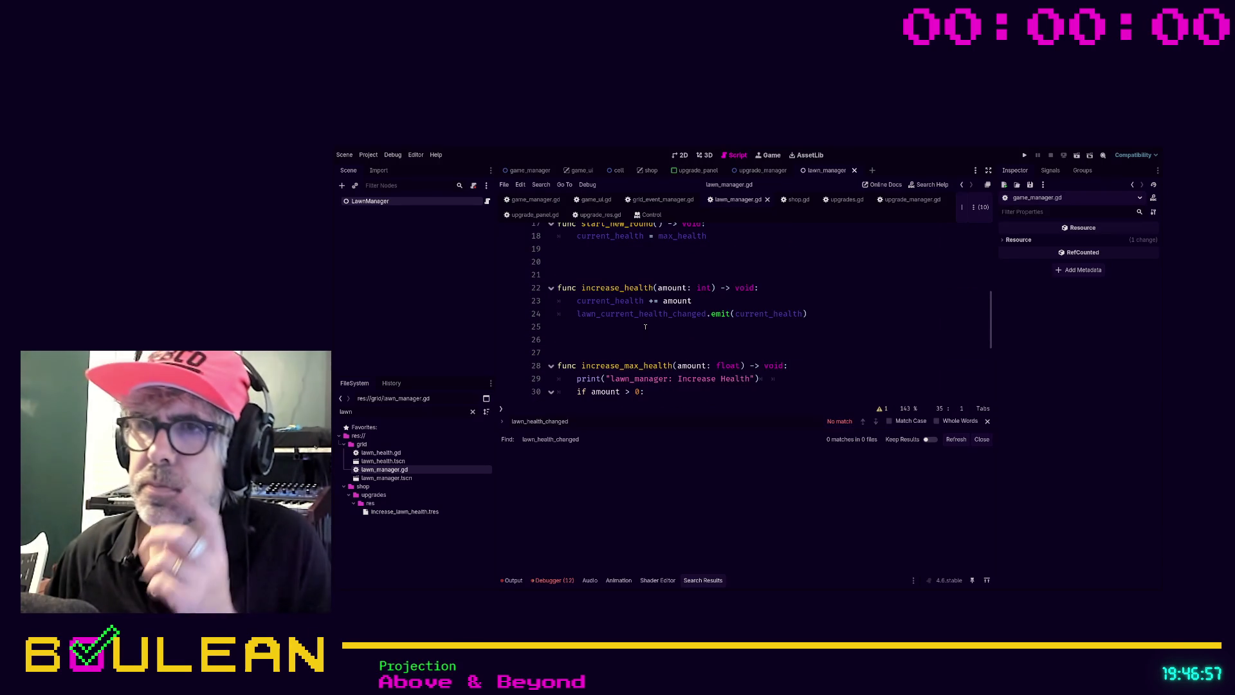
# Step: Add signal lawn_max_health_changed(new_value: int) on a new line after line 4
pyautogui.scroll(-2, 646, 327)
pyautogui.click(638, 357)
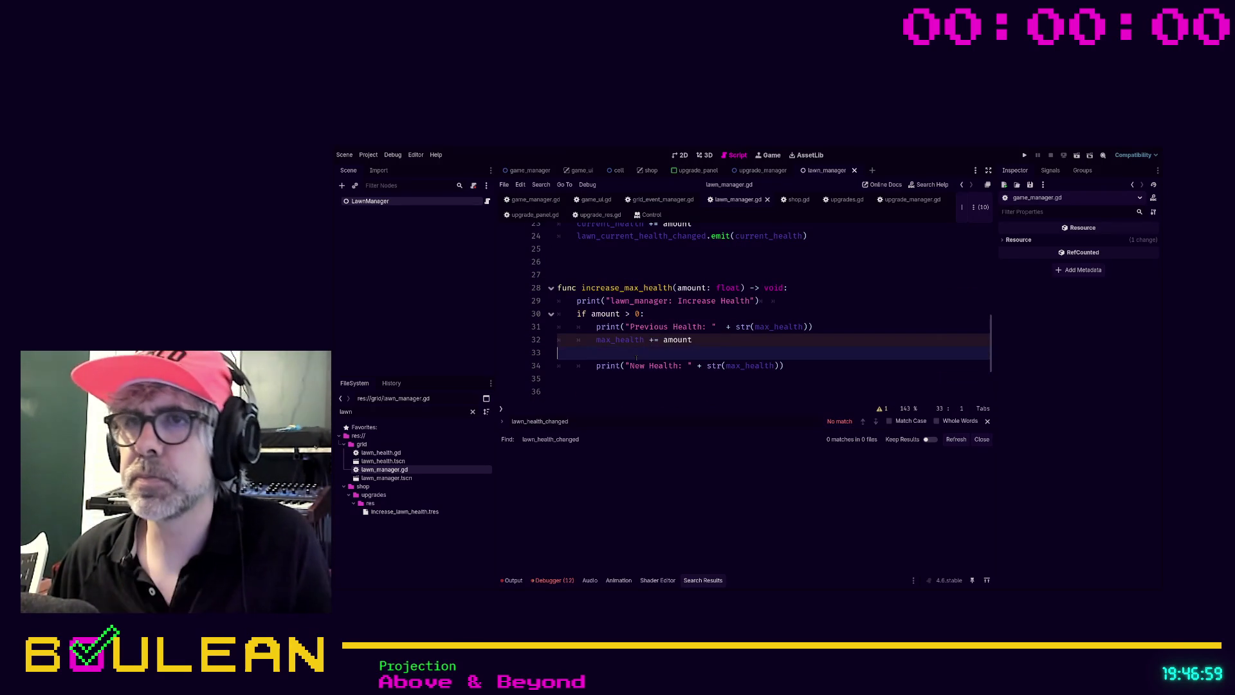
pyautogui.scroll(7, 714, 339)
pyautogui.scroll(1, 714, 339)
pyautogui.click(822, 276)
pyautogui.press('Return')
pyautogui.write('signal lawn_')
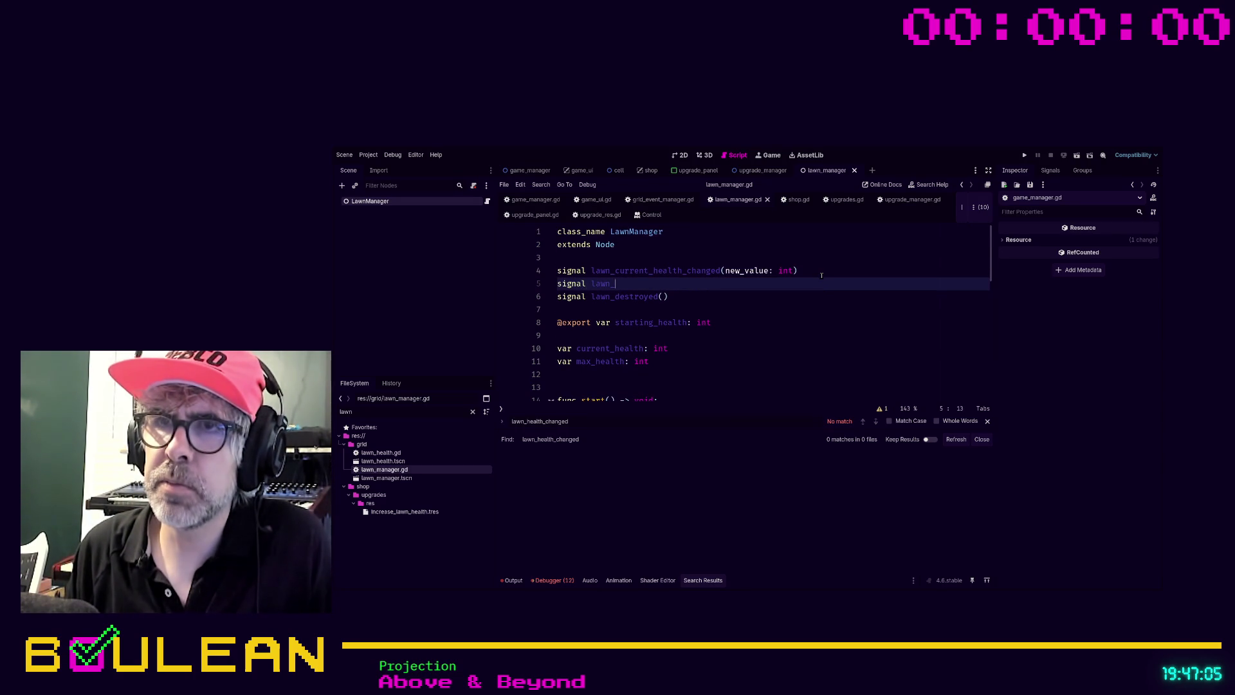
pyautogui.write('cha')
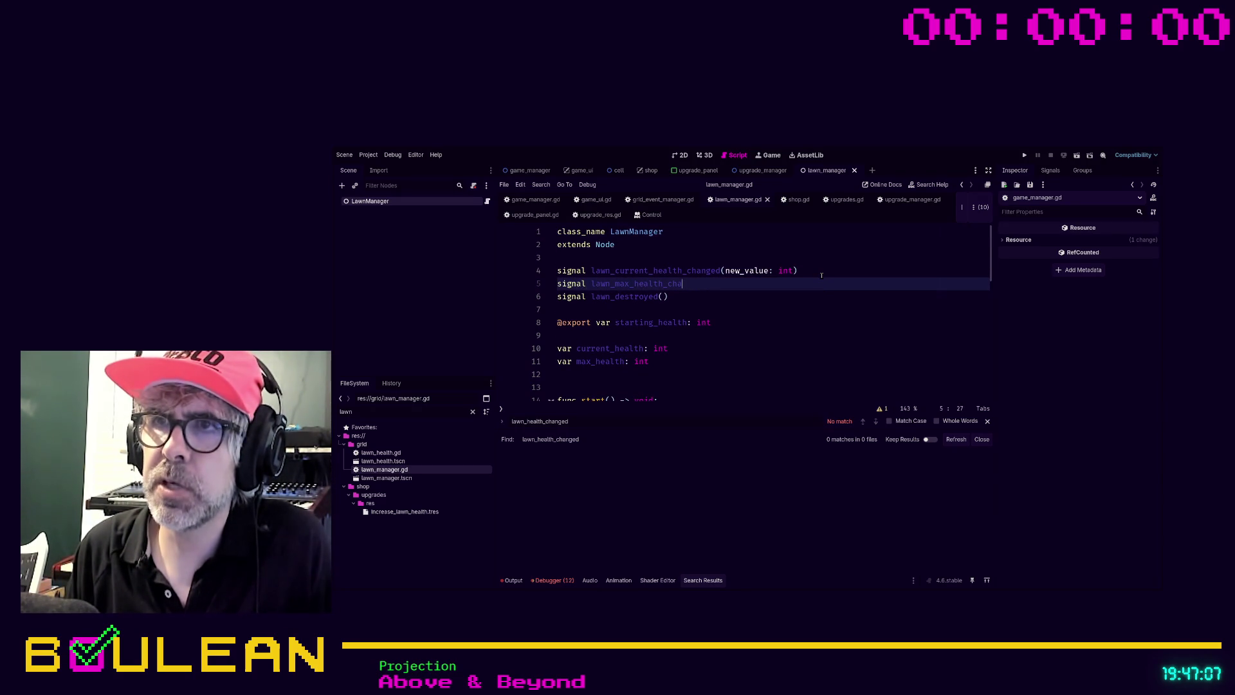
pyautogui.write('(new_valu')
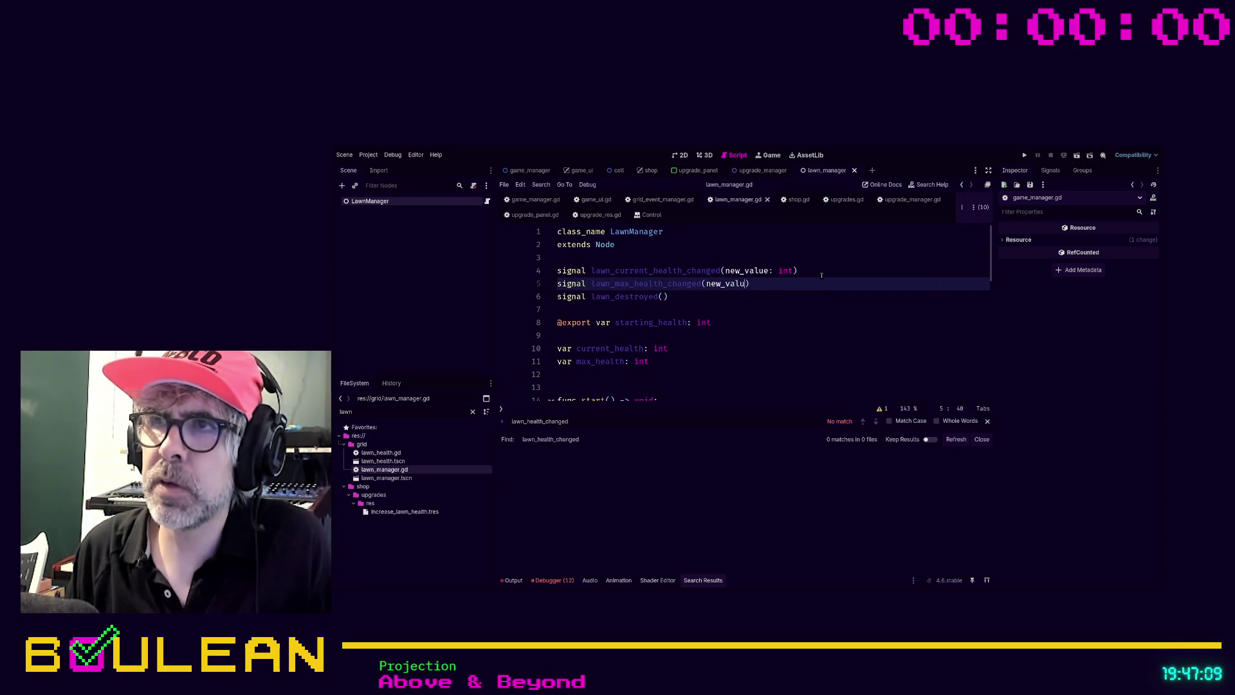
pyautogui.write('int')
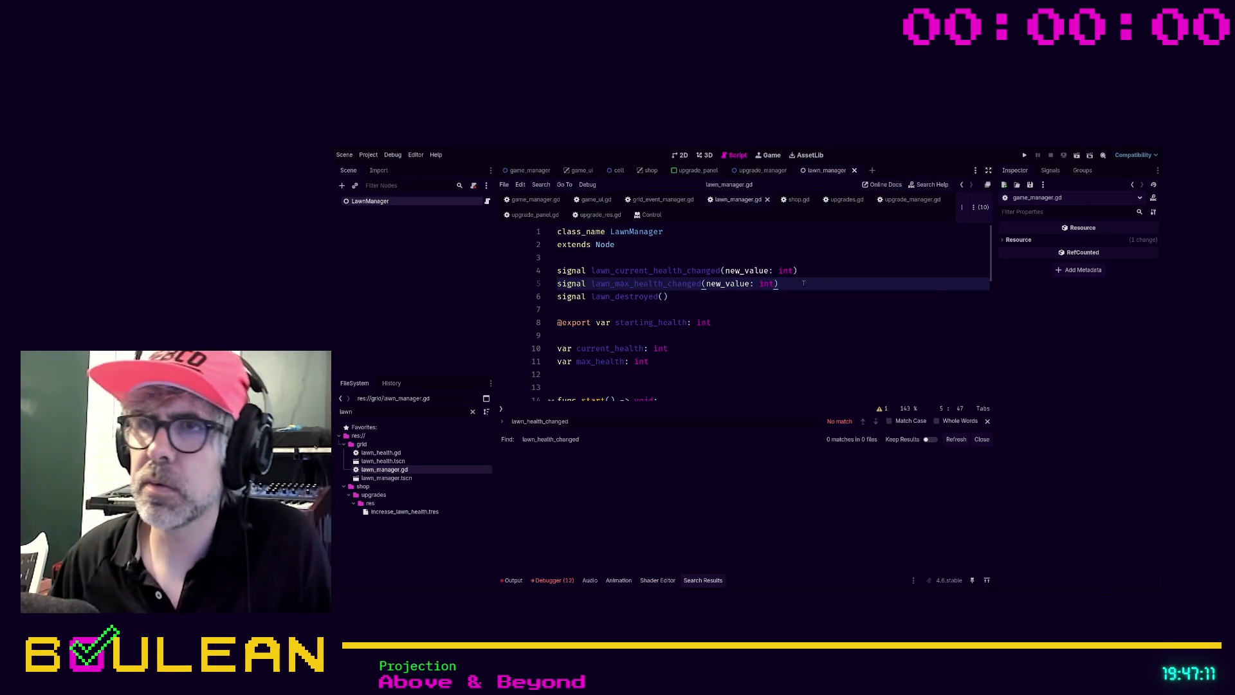
pyautogui.scroll(-8, 708, 289)
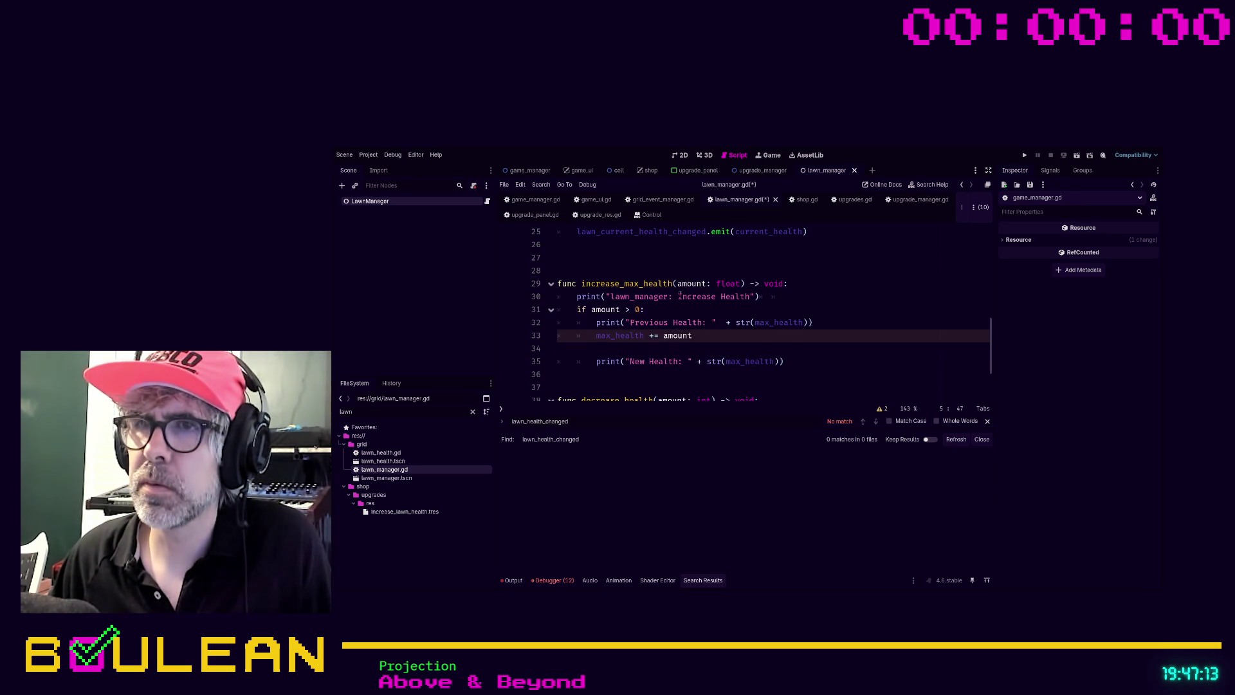
# Step: Add lawn_max_health_changed.emit(max_health) after the max_health increase in increase_max_health
pyautogui.click(636, 347)
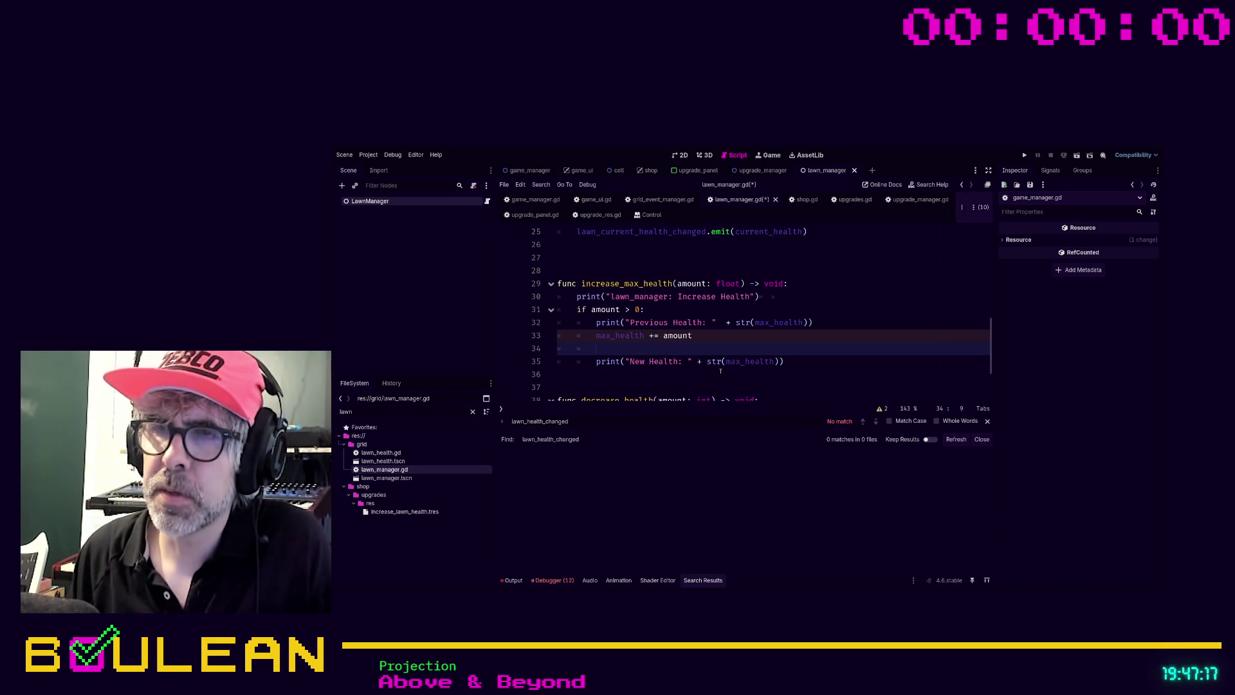
pyautogui.write('la')
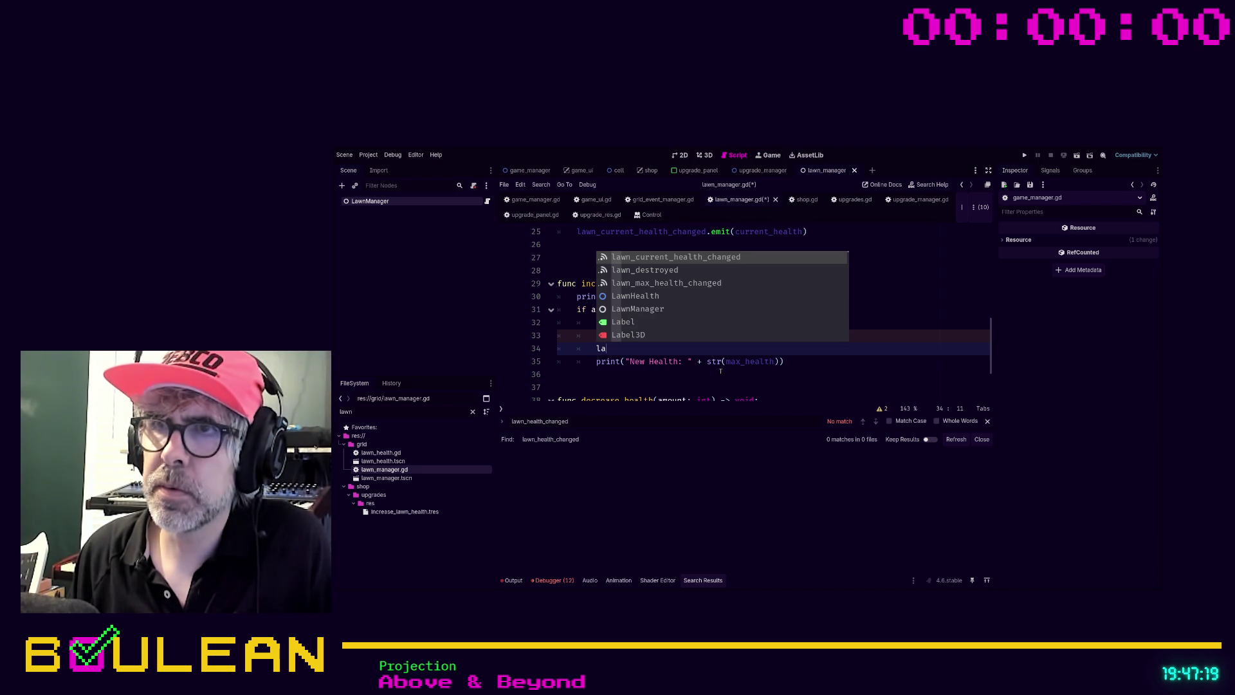
pyautogui.press('Down')
pyautogui.press('Down')
pyautogui.press('Return')
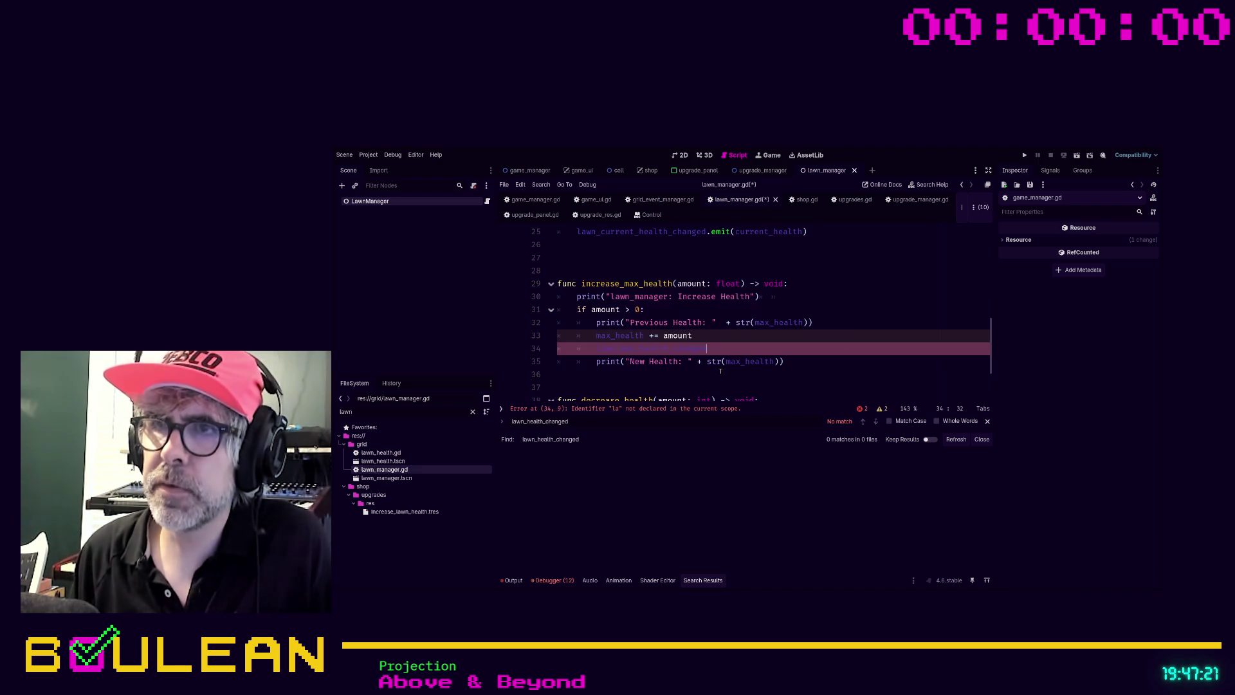
pyautogui.write('emit(amount')
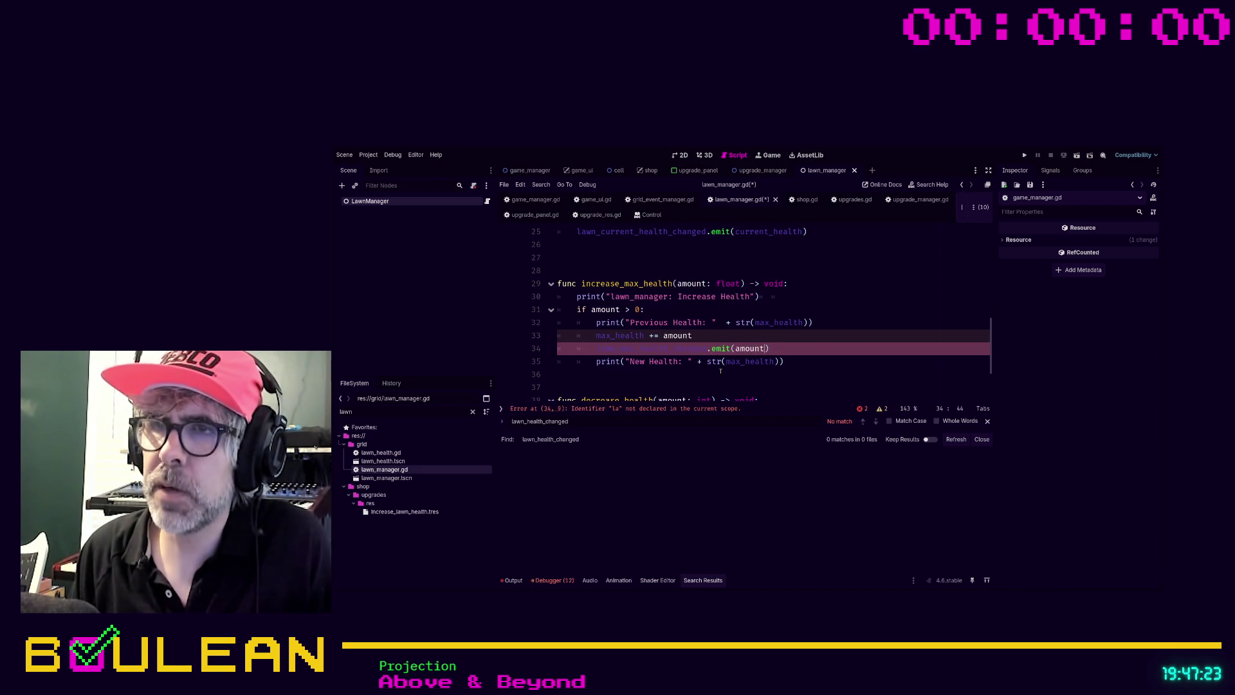
pyautogui.press('BackSpace')
pyautogui.press('BackSpace')
pyautogui.press('BackSpace')
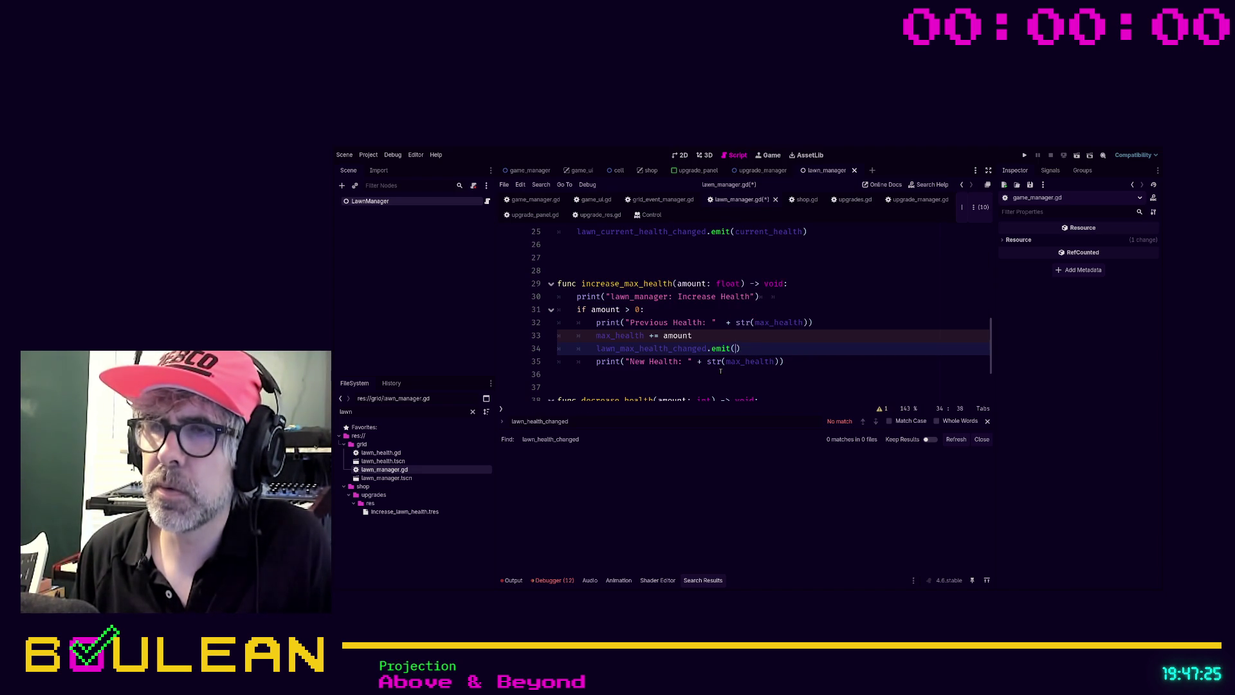
pyautogui.write('x_h')
pyautogui.press('Return')
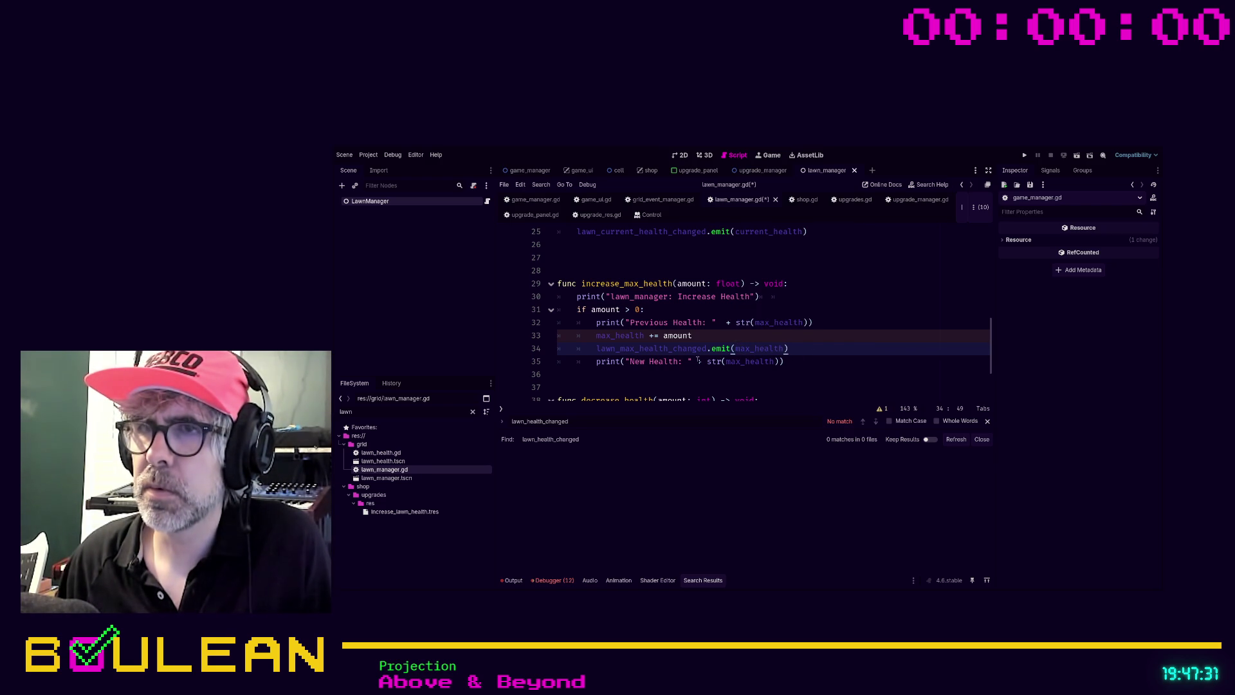
# Step: Check the lawn_max_health_changed declaration and save lawn_manager.gd
pyautogui.keyDown('ctrl'); pyautogui.click(676, 348); pyautogui.keyUp('ctrl')
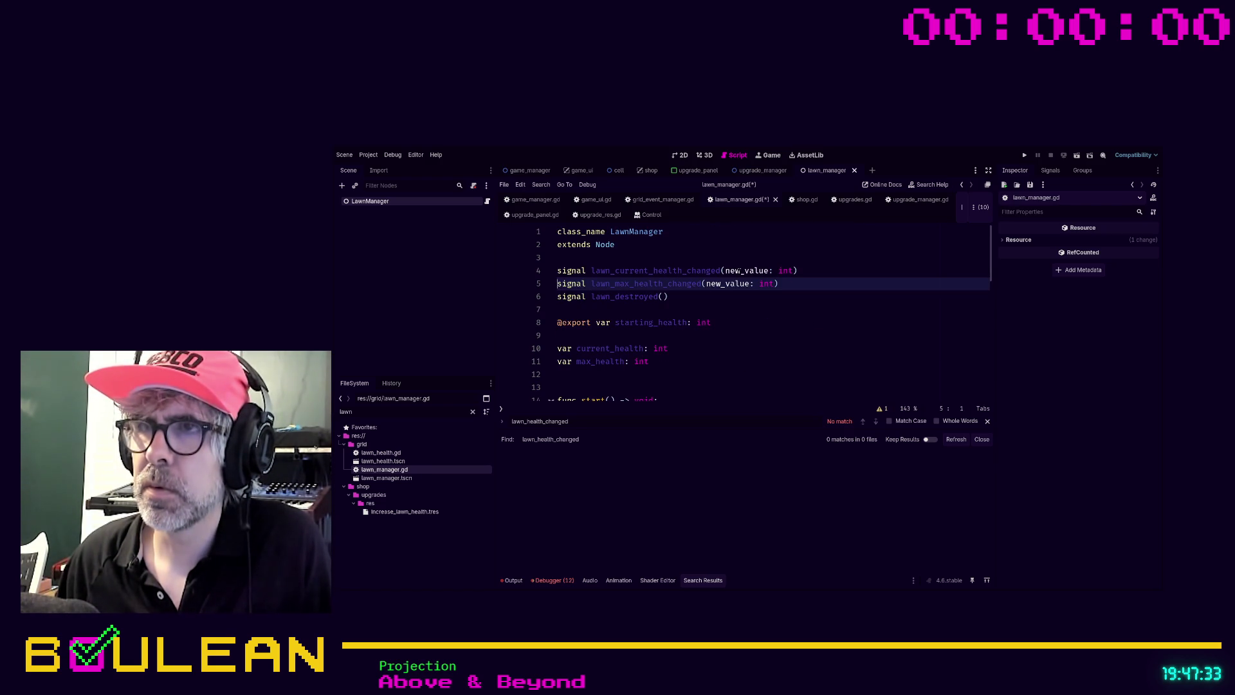
pyautogui.scroll(-8, 769, 310)
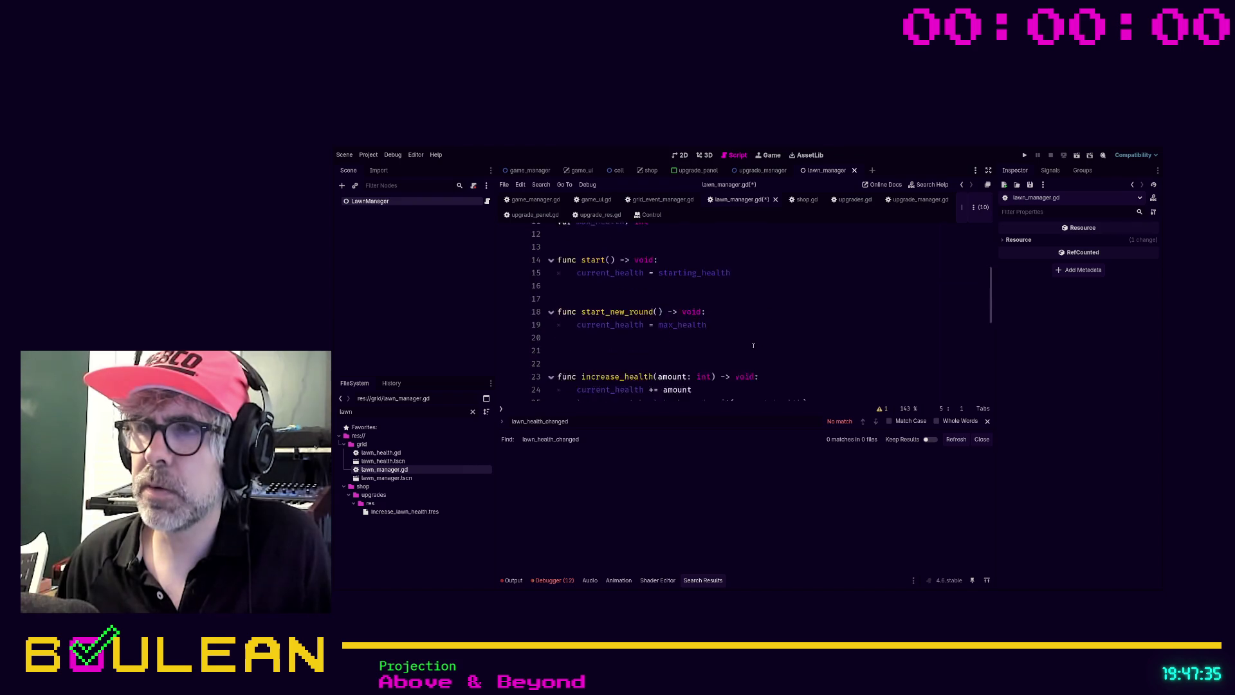
pyautogui.click(802, 341)
pyautogui.hotkey('ctrl', 's')
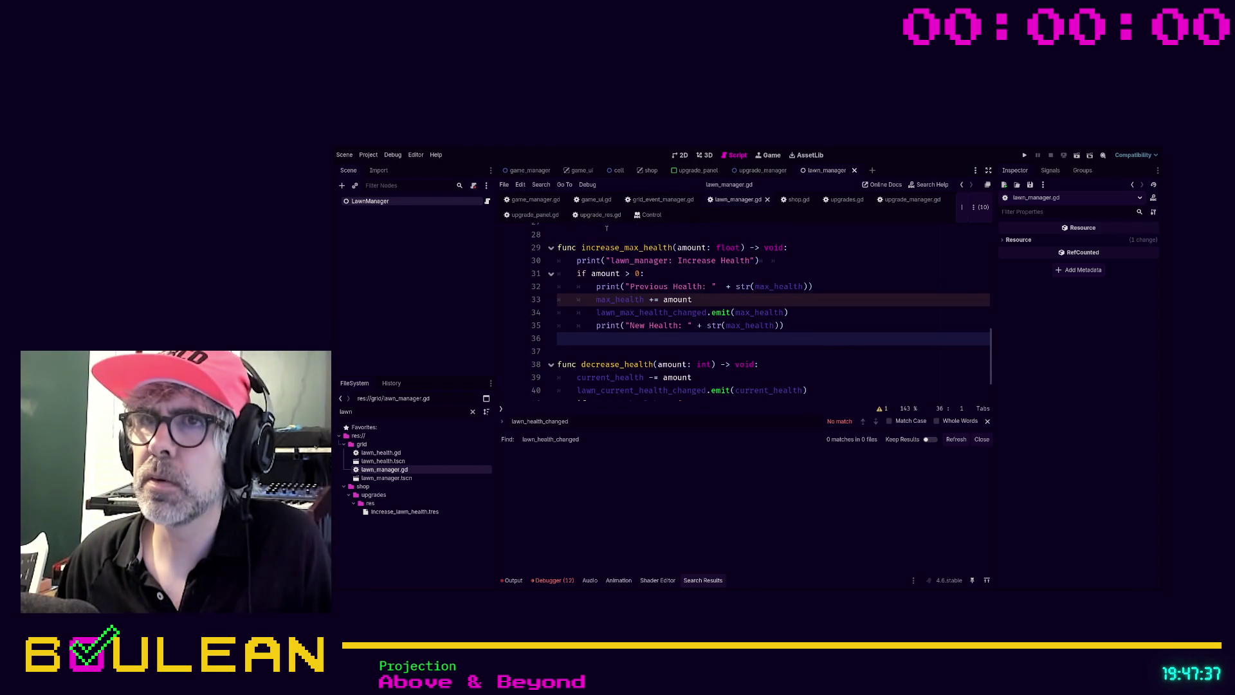
pyautogui.click(534, 200)
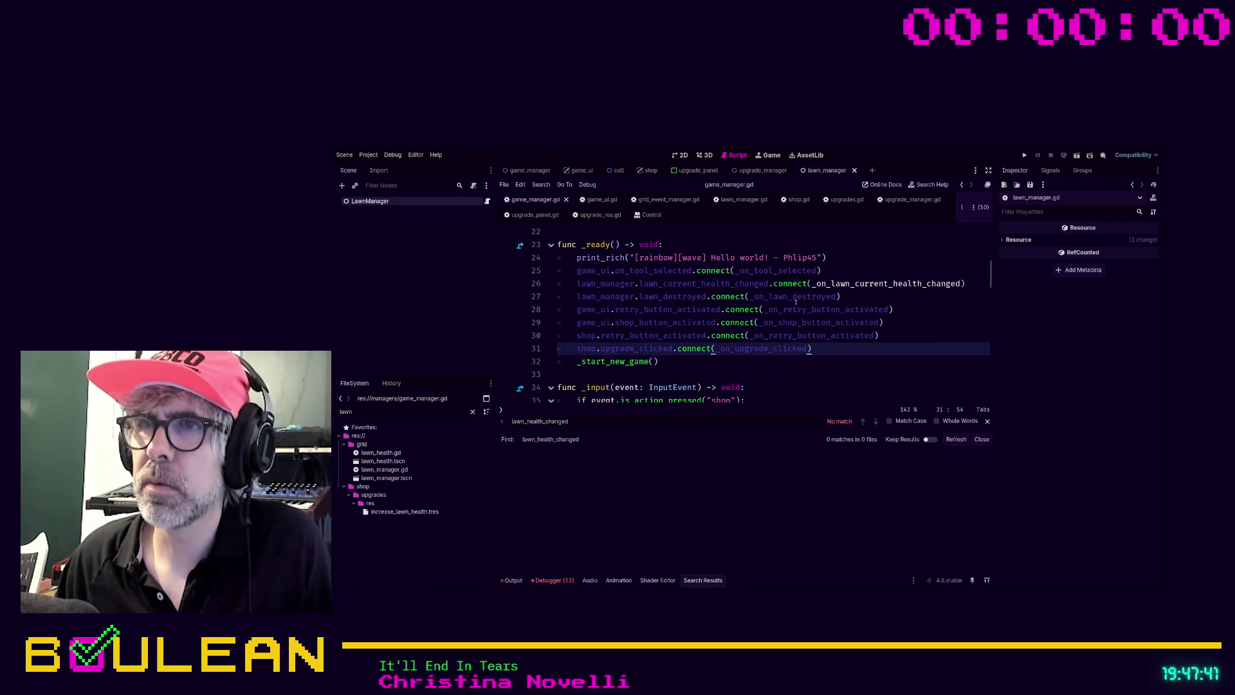
# Step: Add lawn_manager.lawn_max_health_changed.connect(_on_lawn_max_health_changed) to game_manager's _ready function
pyautogui.click(564, 298)
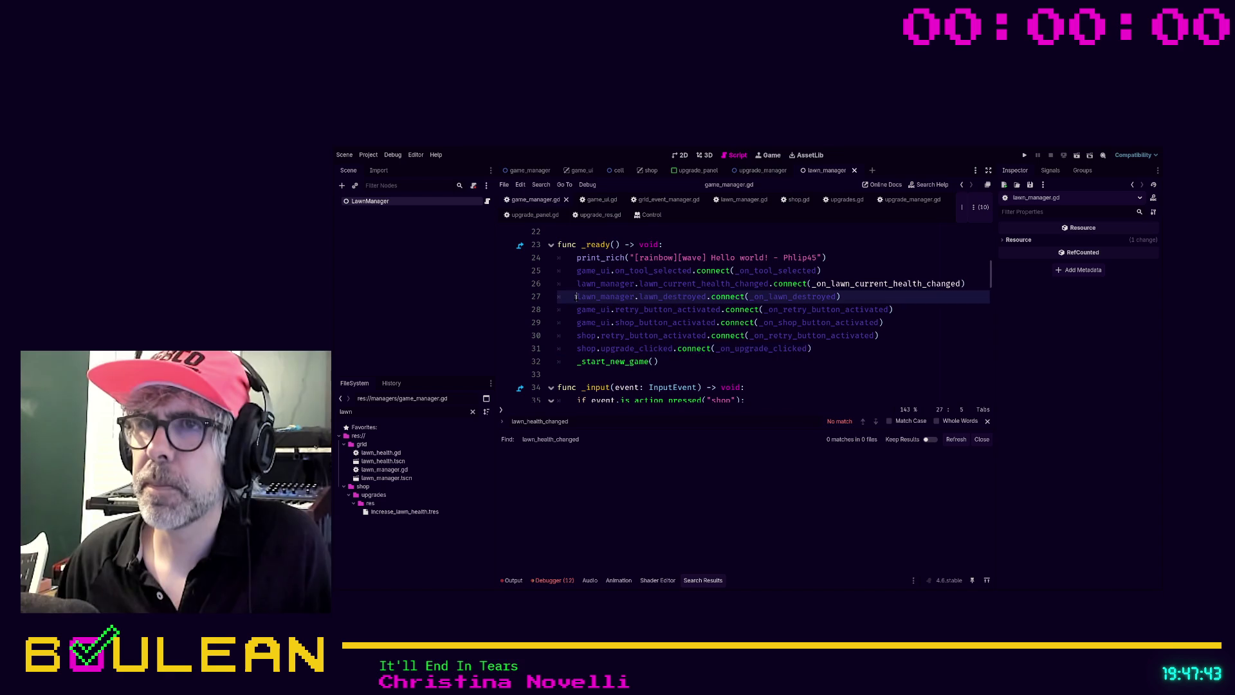
pyautogui.press('Return')
pyautogui.press('Up')
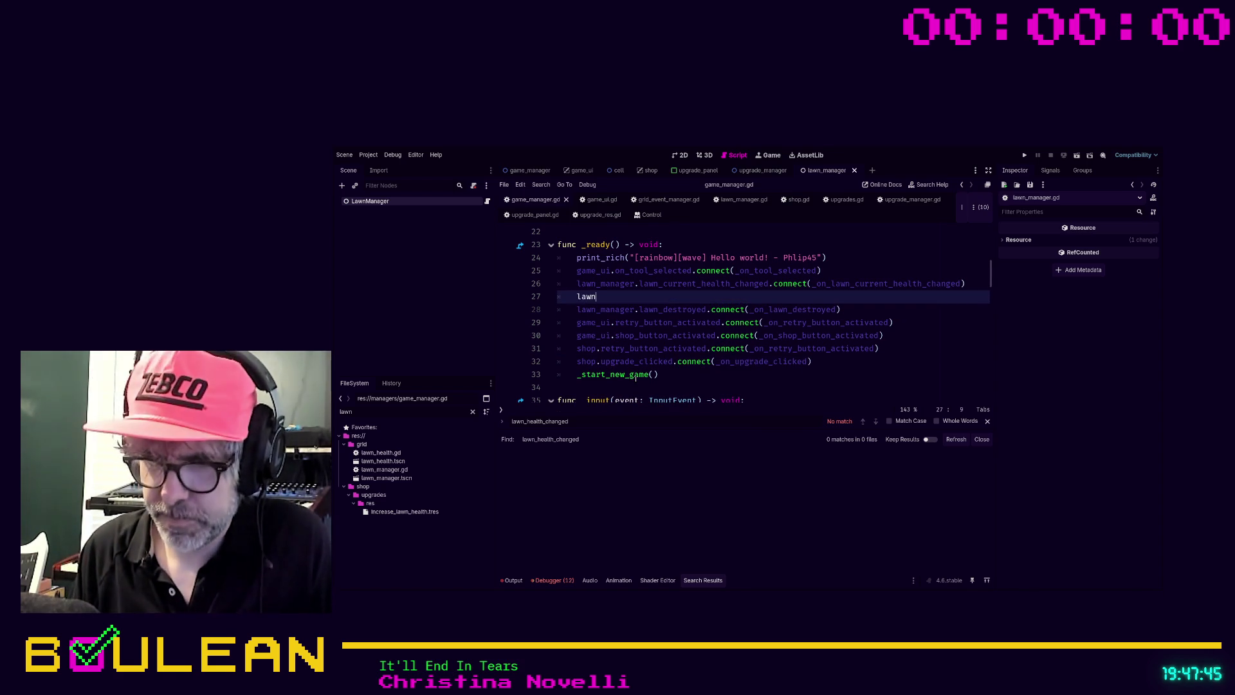
pyautogui.write('lawn_manager.lawn_max')
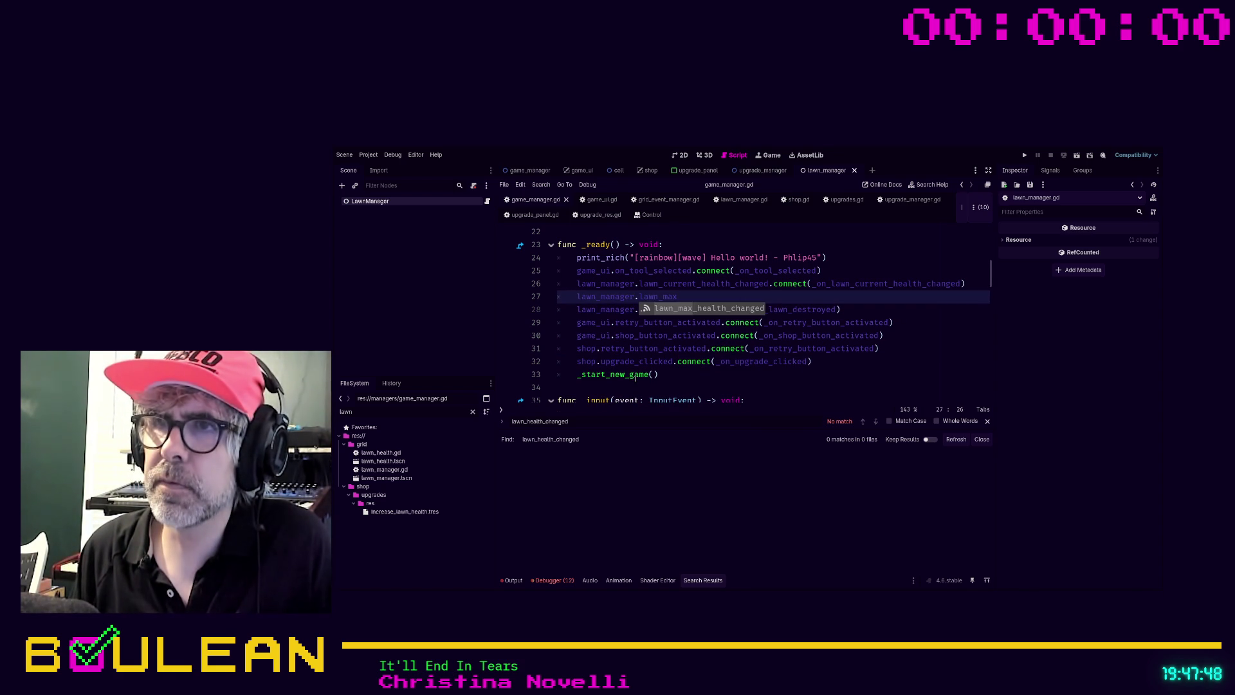
pyautogui.press('Return')
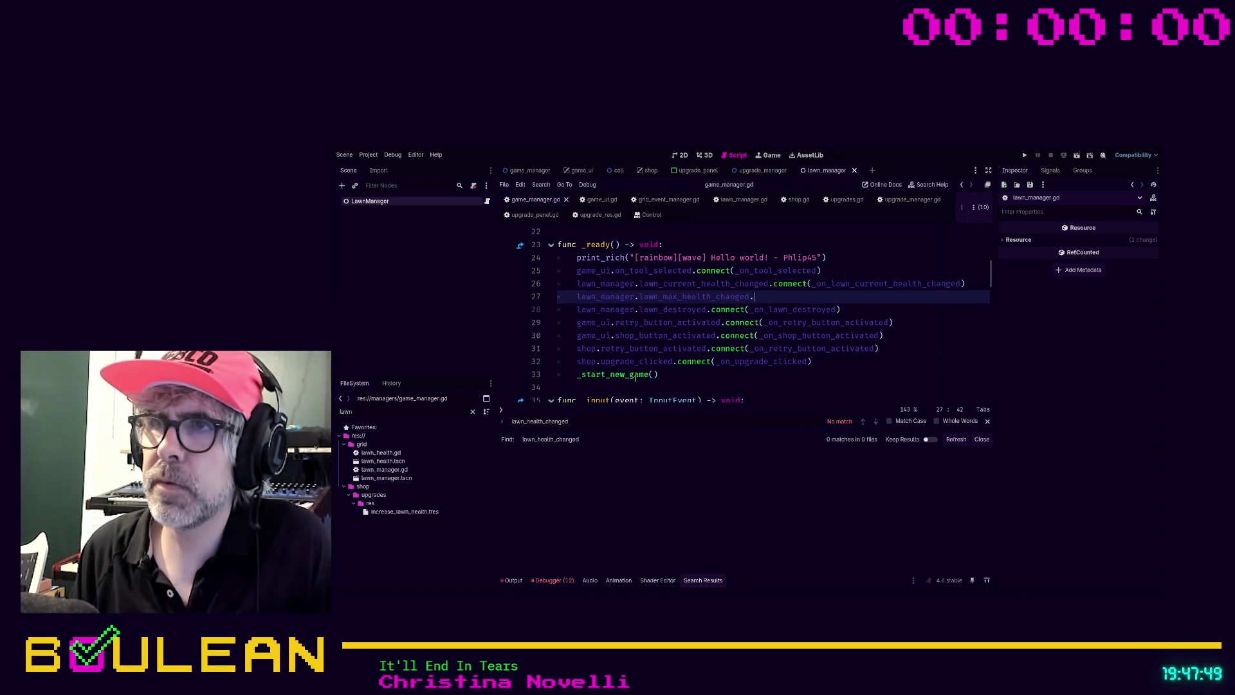
pyautogui.write('ect(_on_law')
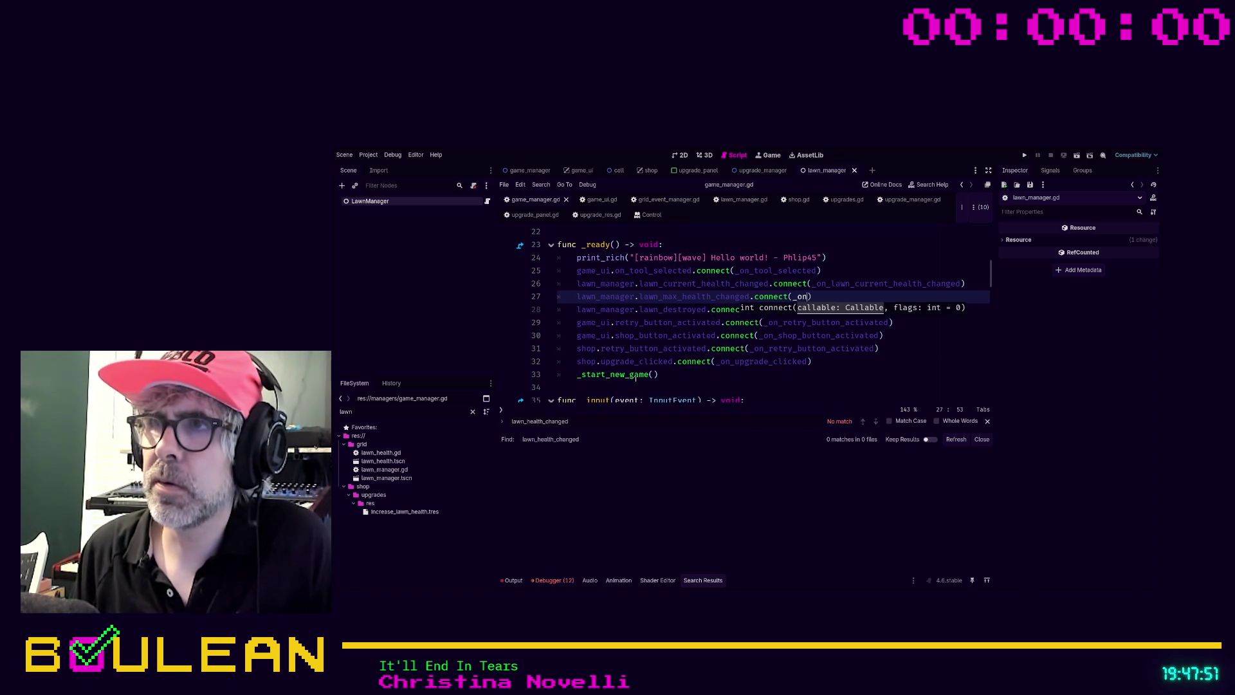
pyautogui.write('n_max_heal')
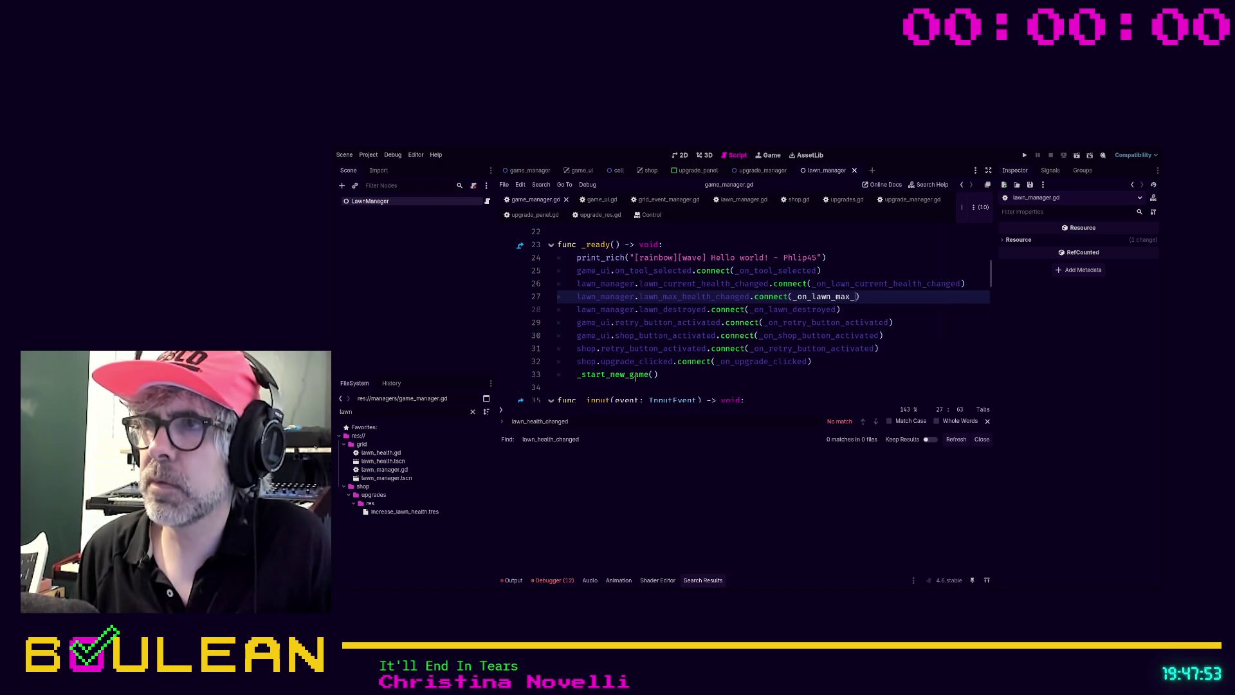
pyautogui.write('th_changed')
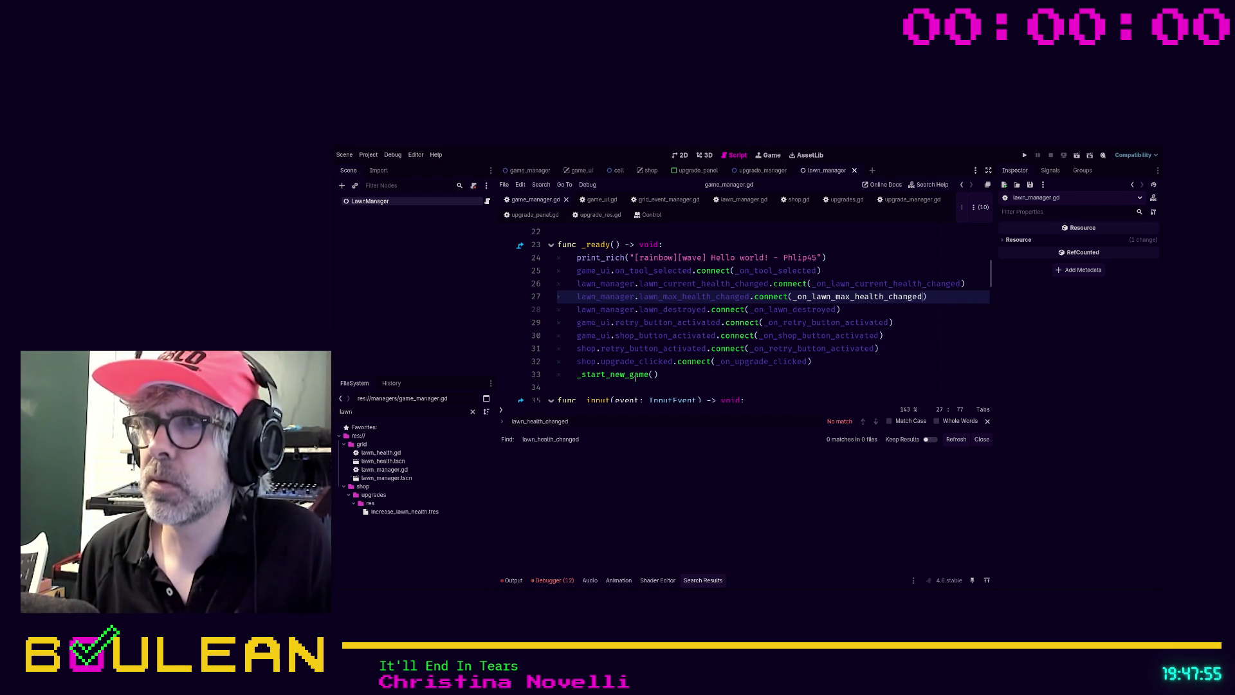
pyautogui.keyDown('ctrl'); pyautogui.click(827, 283); pyautogui.keyUp('ctrl')
pyautogui.click(583, 337)
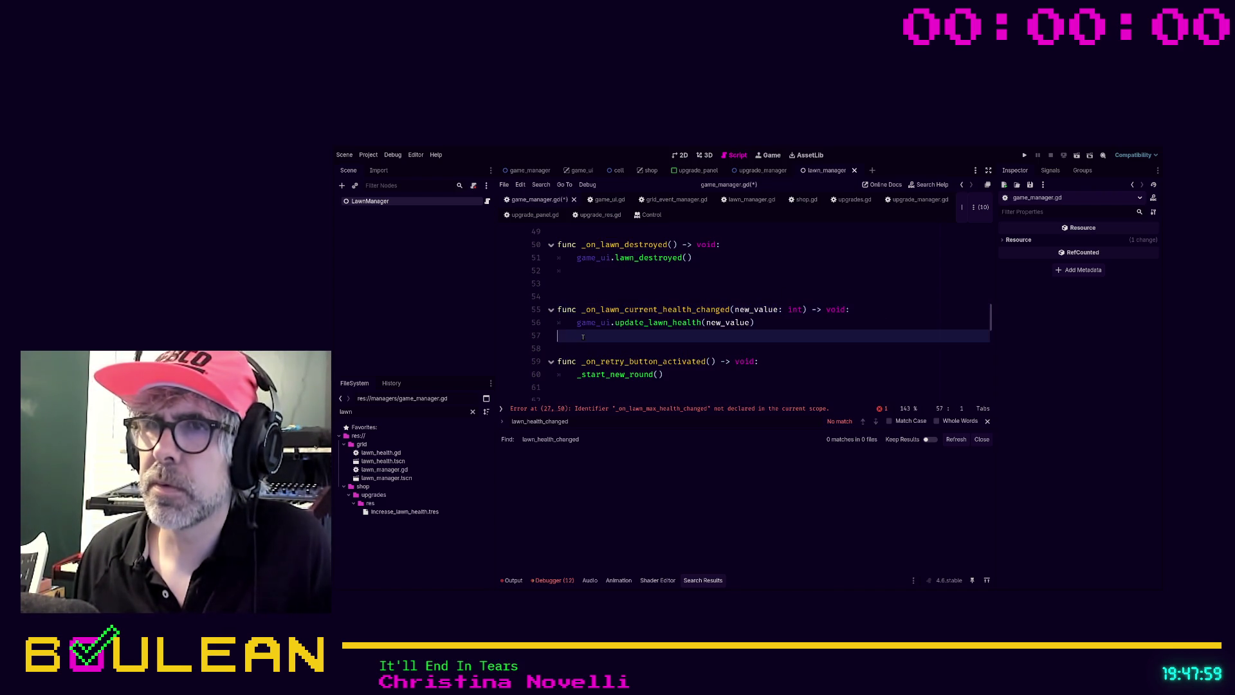
# Step: Write func _on_lawn_max_health_changed(new_value: int) -> void: whose body calls game_ui.update_lawn_health(new_value)
pyautogui.press('Return')
pyautogui.press('Return')
pyautogui.write('unc _on_lawn_max_health_changed')
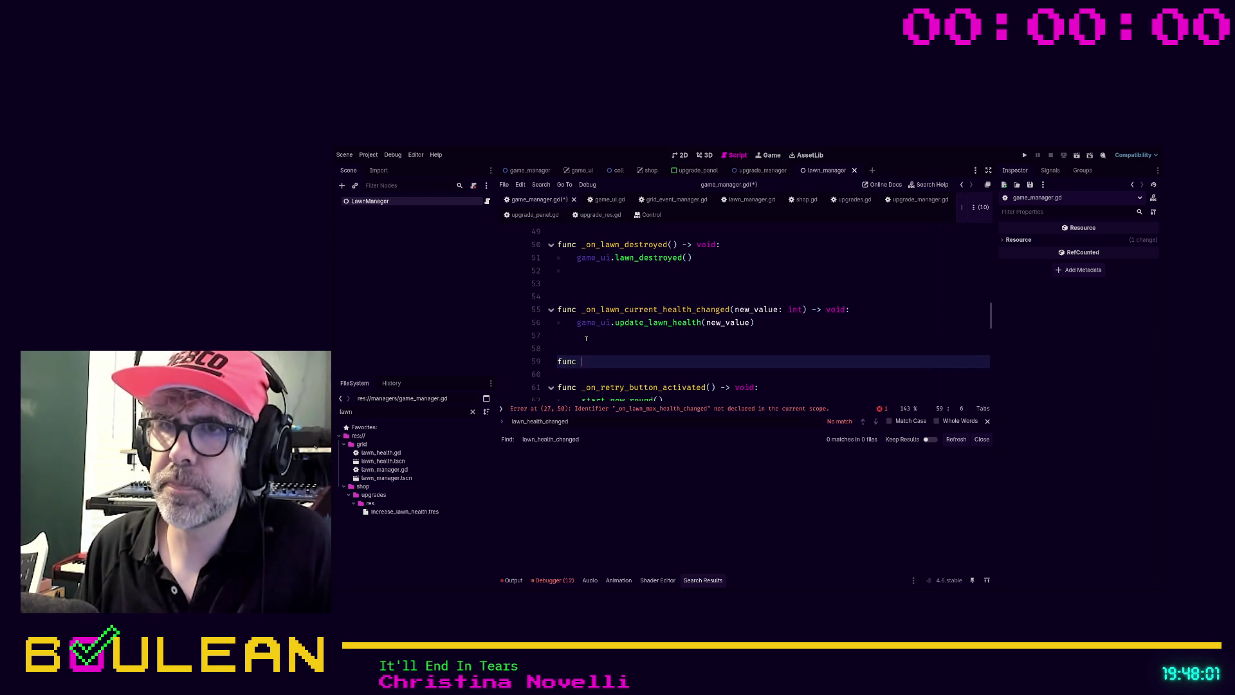
pyautogui.write('(new_')
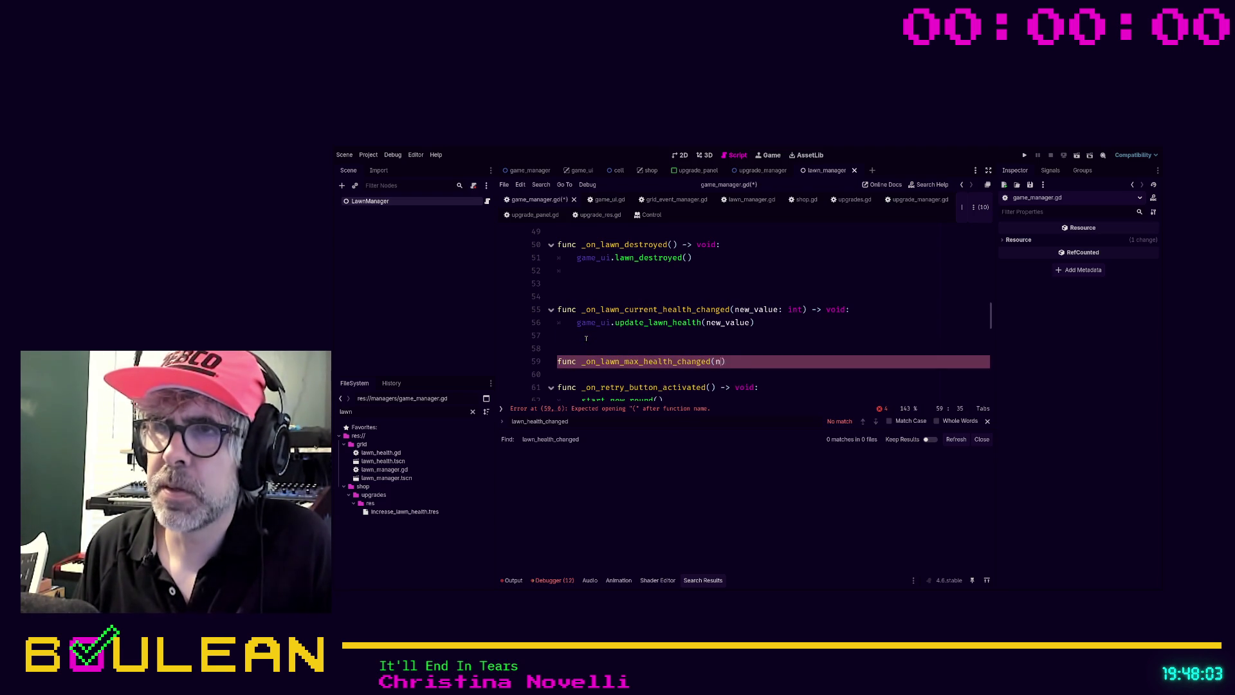
pyautogui.write('value: int) -> void')
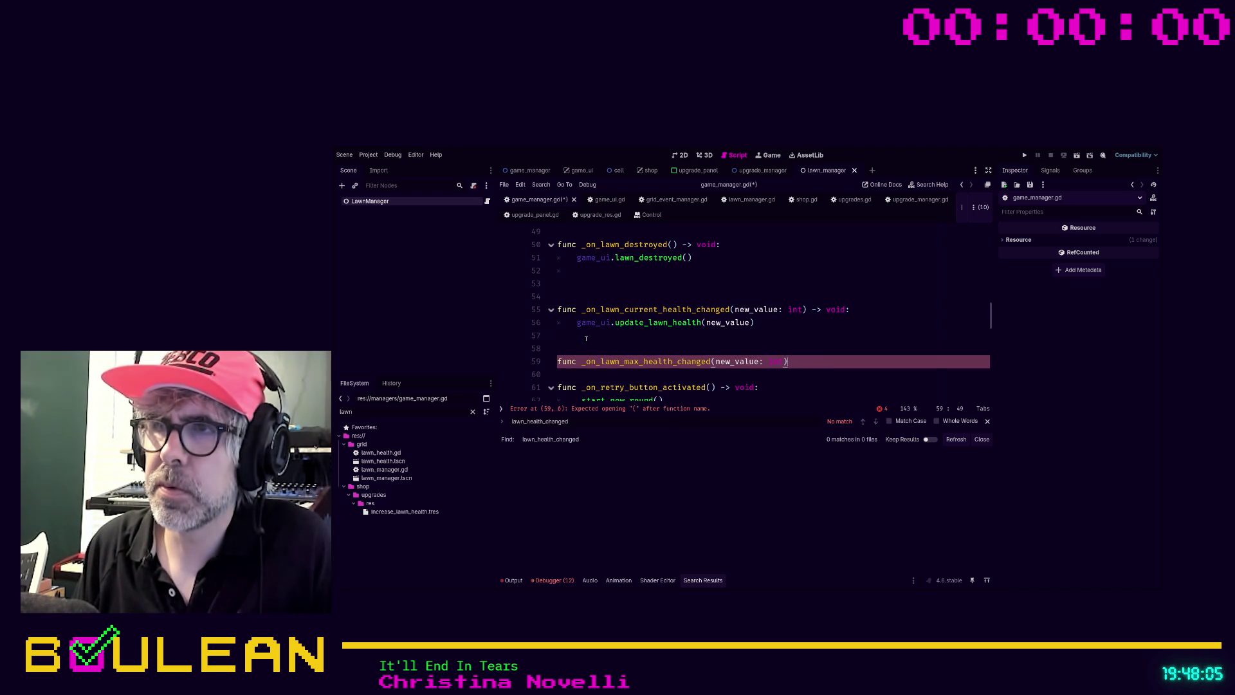
pyautogui.write(':')
pyautogui.press('Return')
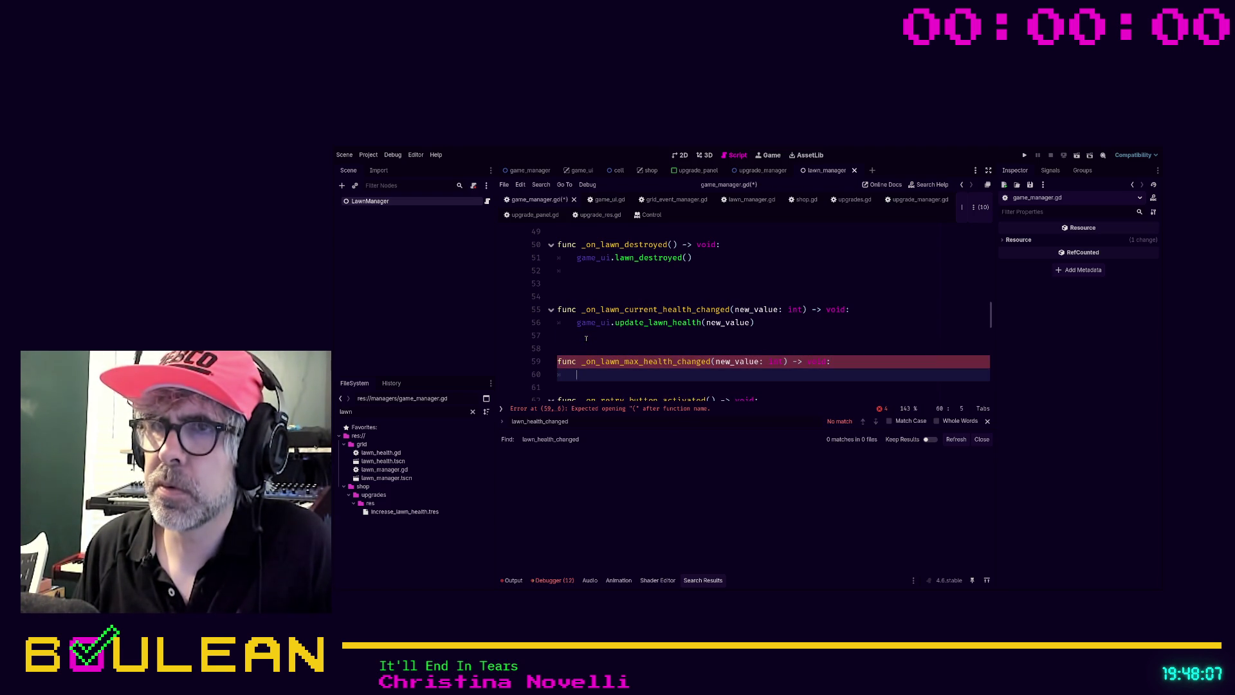
pyautogui.write('ame')
pyautogui.write('.update')
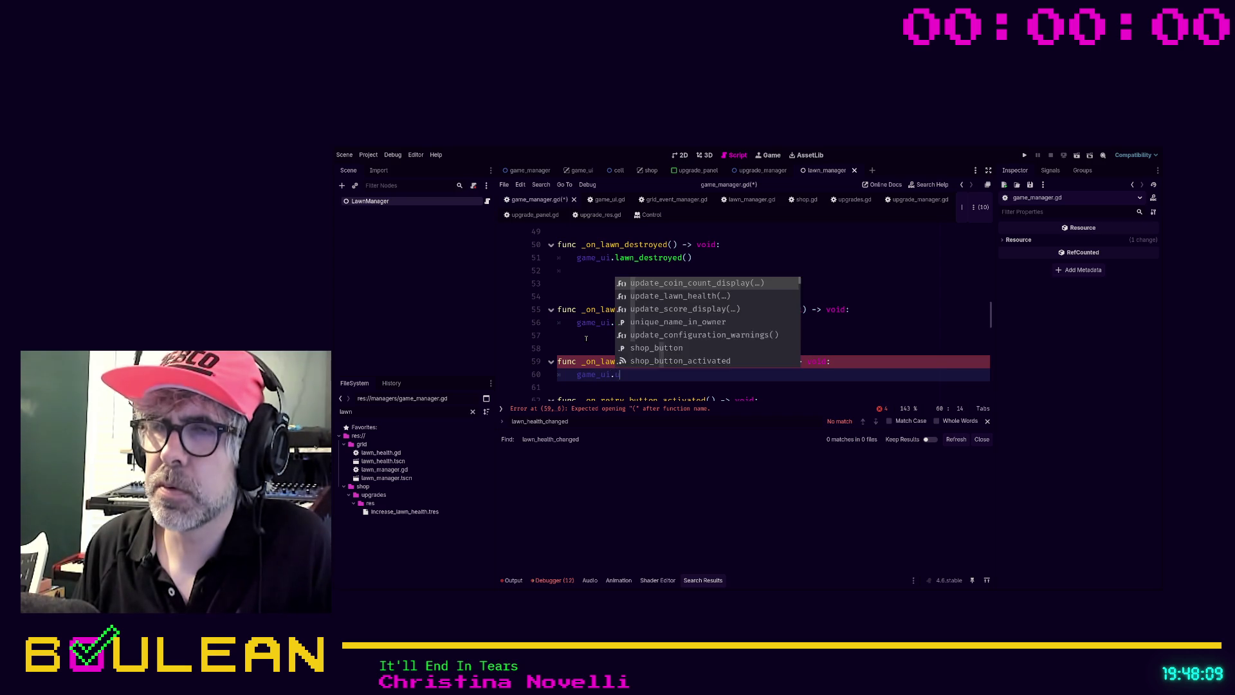
pyautogui.press('Down')
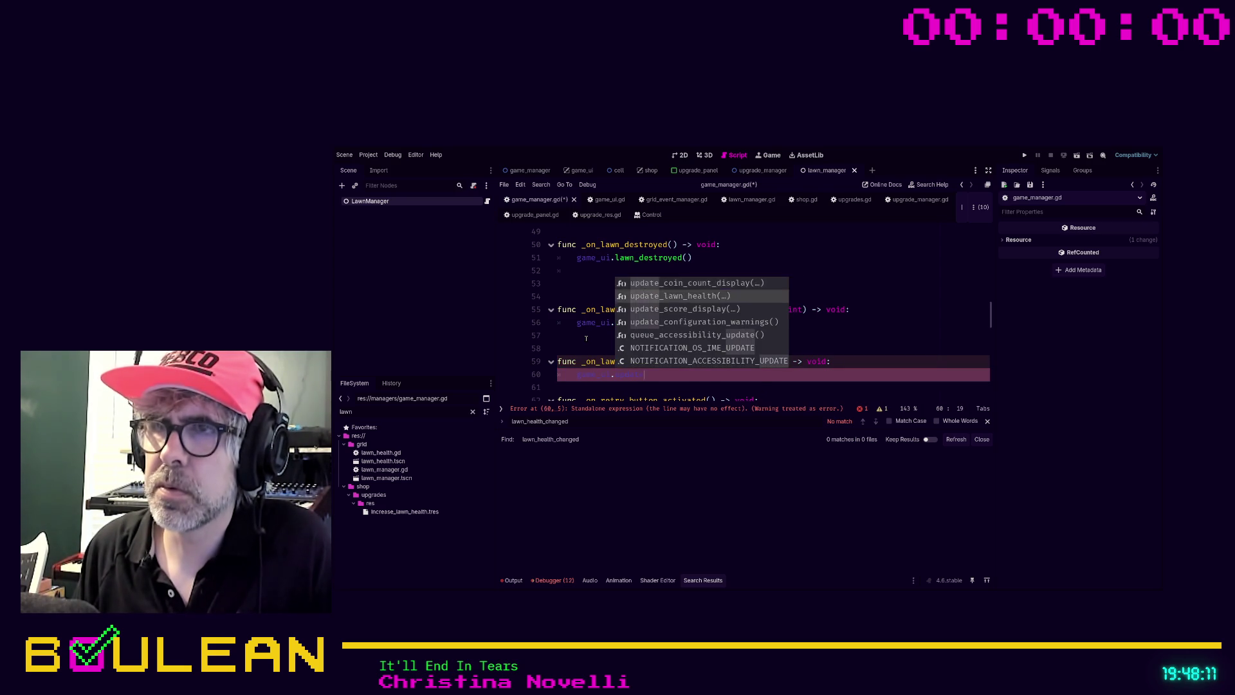
pyautogui.press('Return')
pyautogui.write('lue')
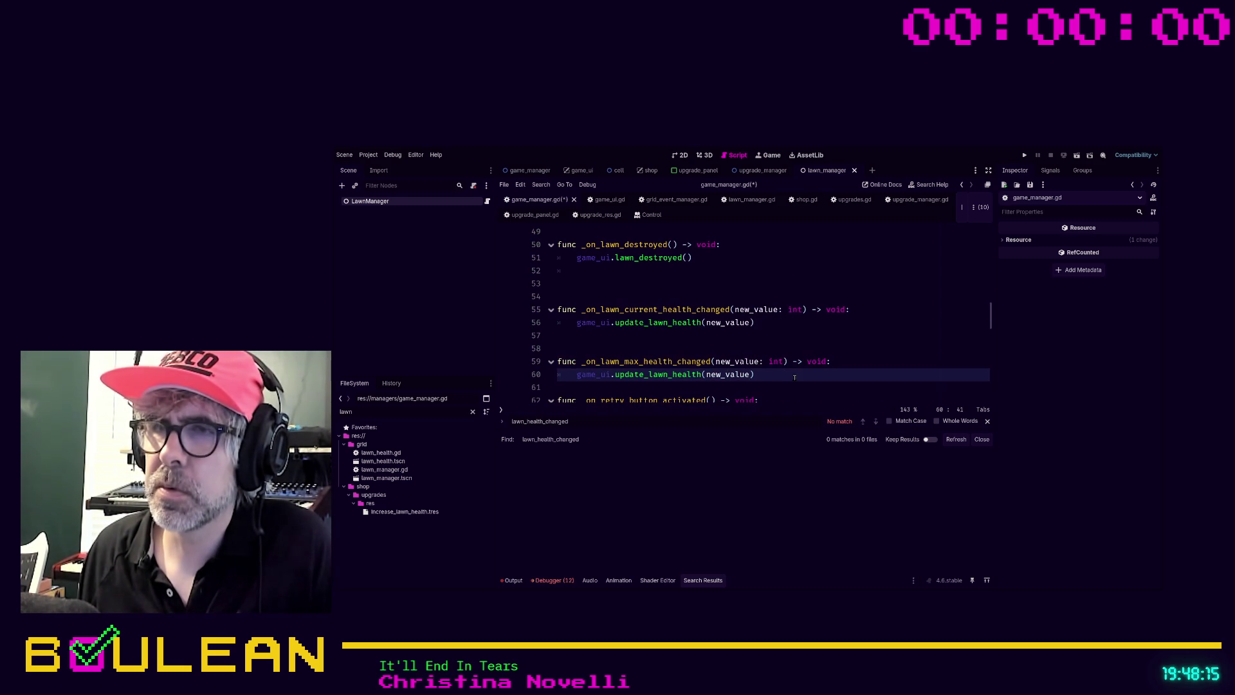
pyautogui.scroll(-1, 782, 370)
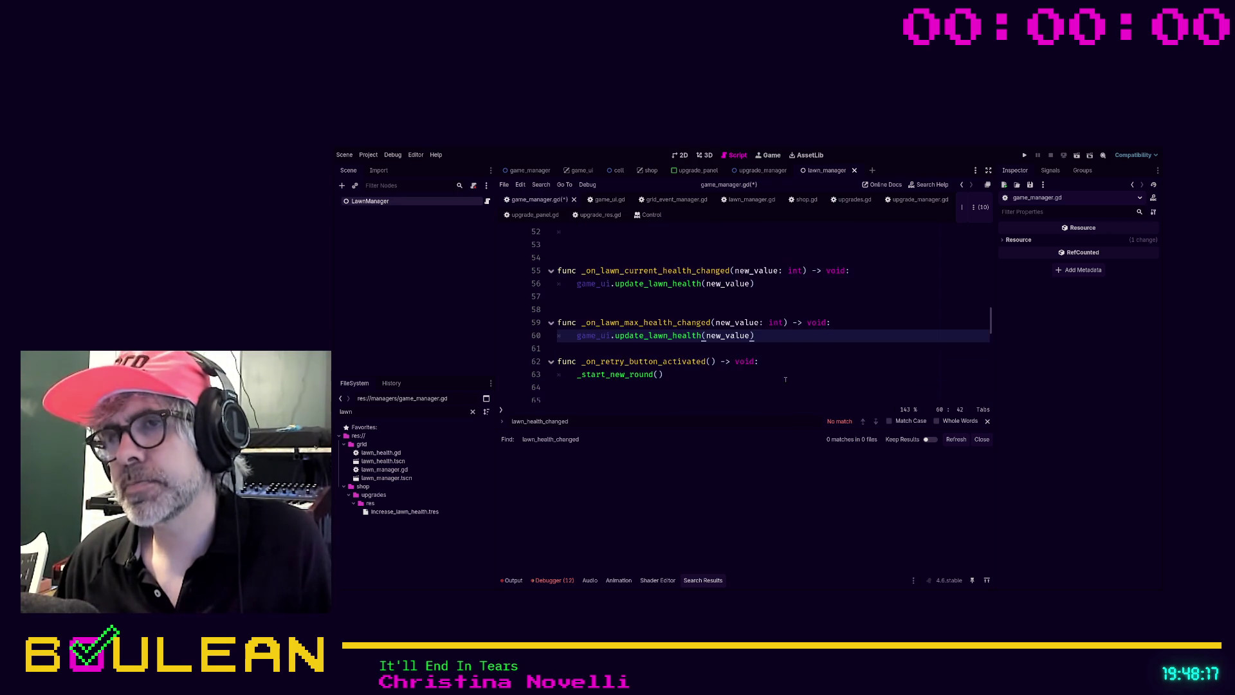
pyautogui.keyDown('ctrl'); pyautogui.click(657, 335); pyautogui.keyUp('ctrl')
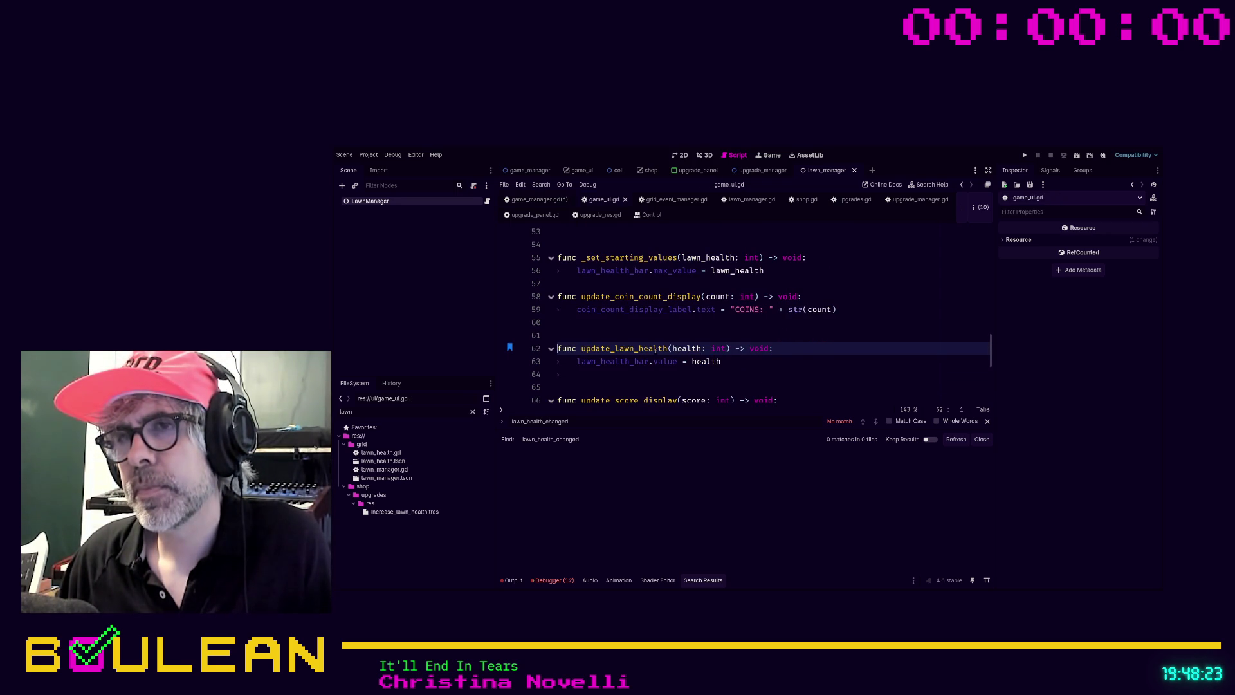
# Step: Rename update_lawn_health to update_lawn_current_health in game_ui.gd and start a new function on the line below
pyautogui.click(639, 348)
pyautogui.write('current')
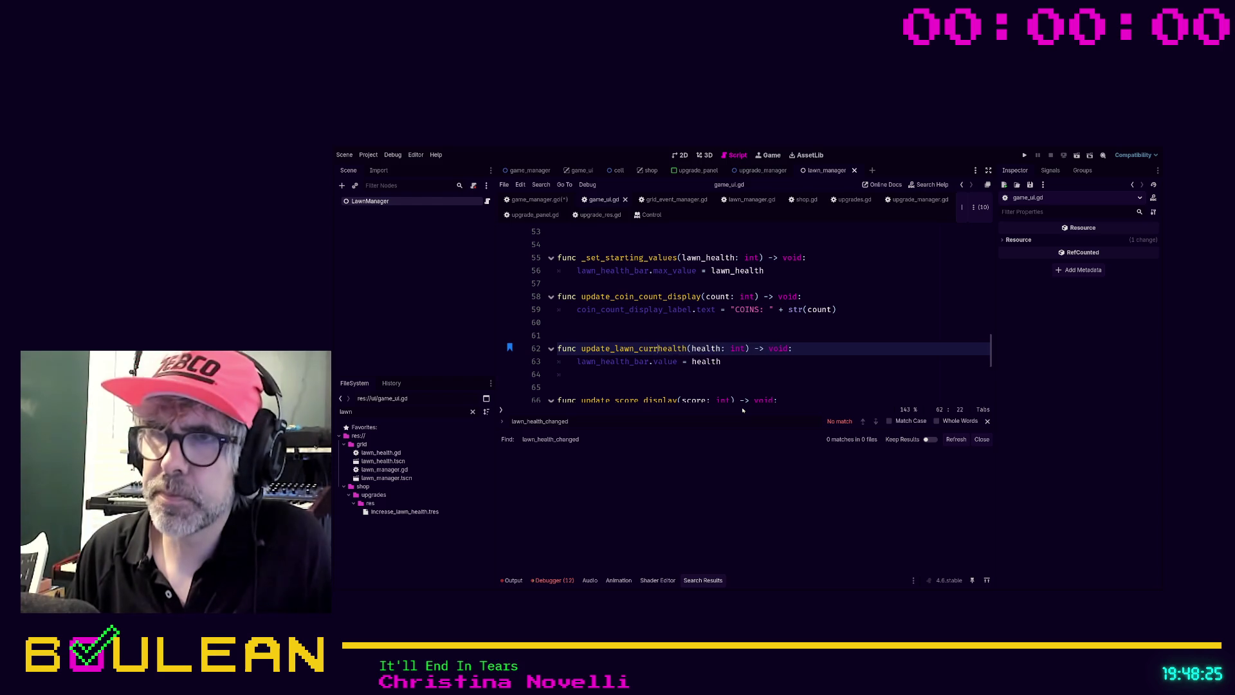
pyautogui.write('_')
pyautogui.press('Down')
pyautogui.press('Down')
pyautogui.press('Down')
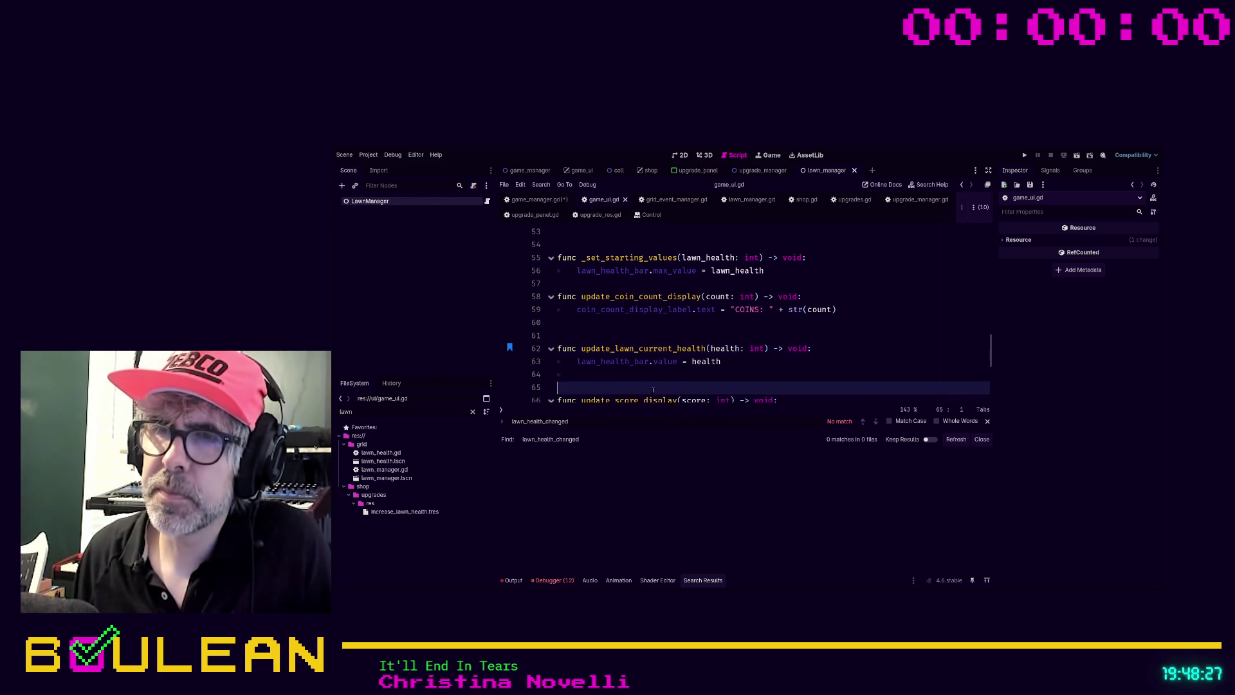
pyautogui.press('Return')
pyautogui.write('fu')
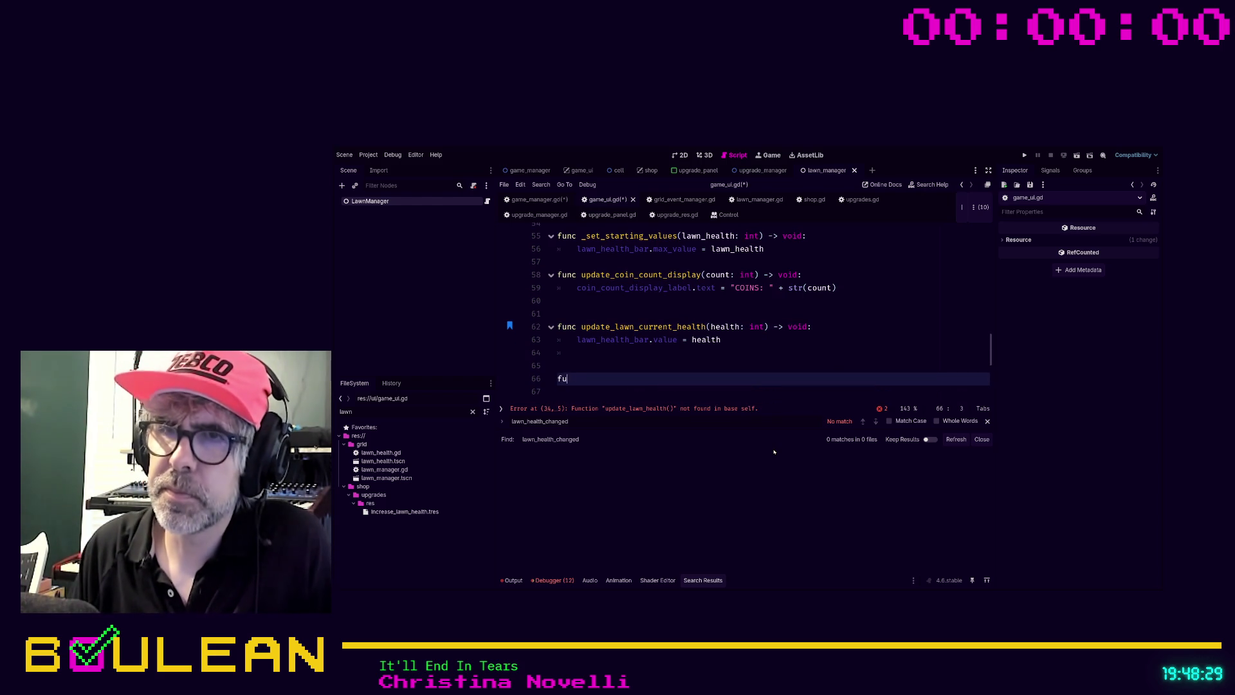
pyautogui.write('te_')
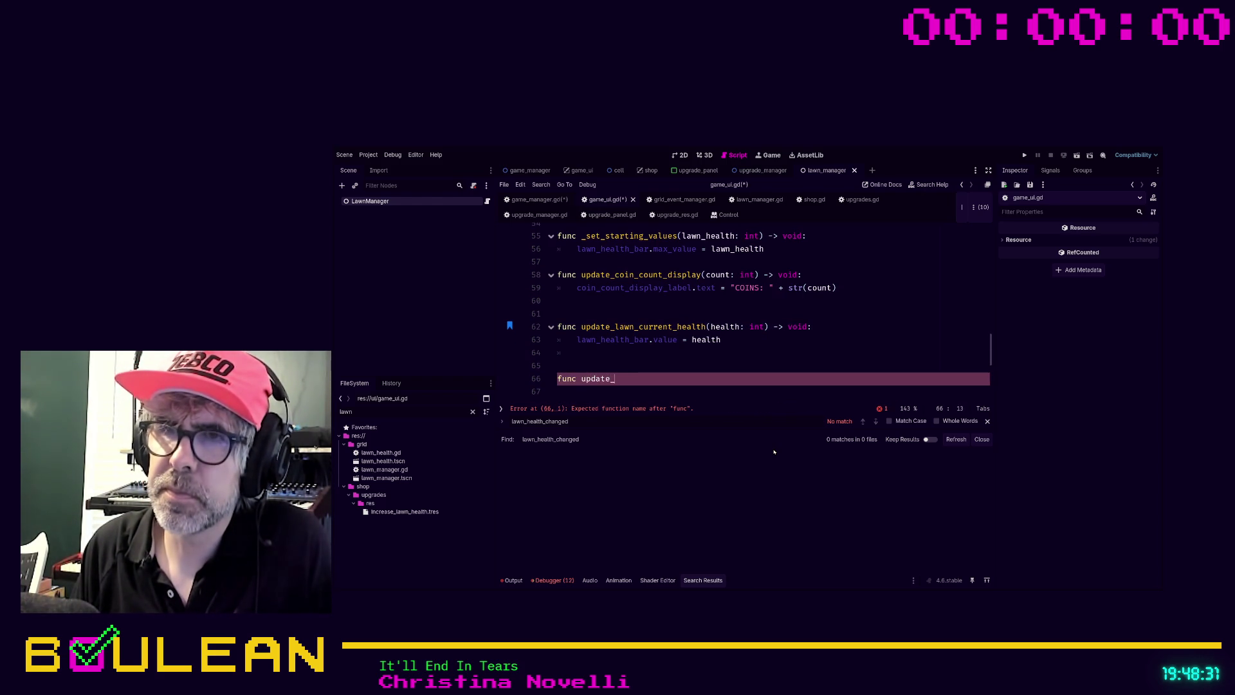
pyautogui.write('_')
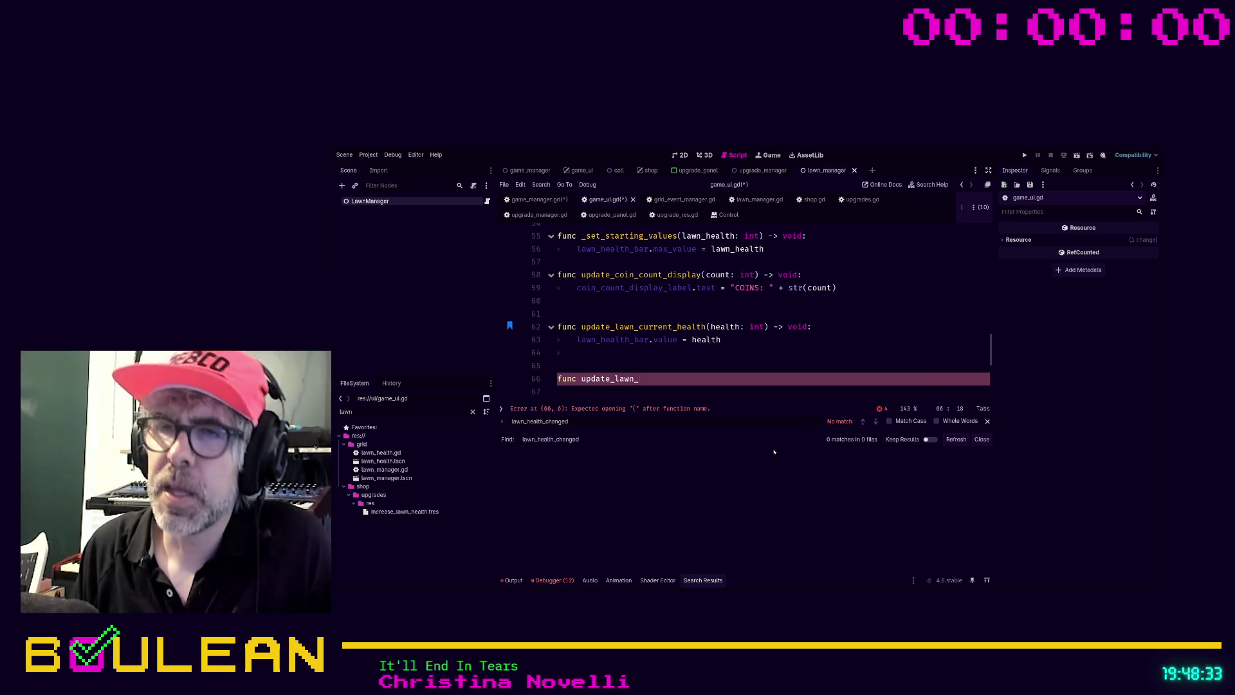
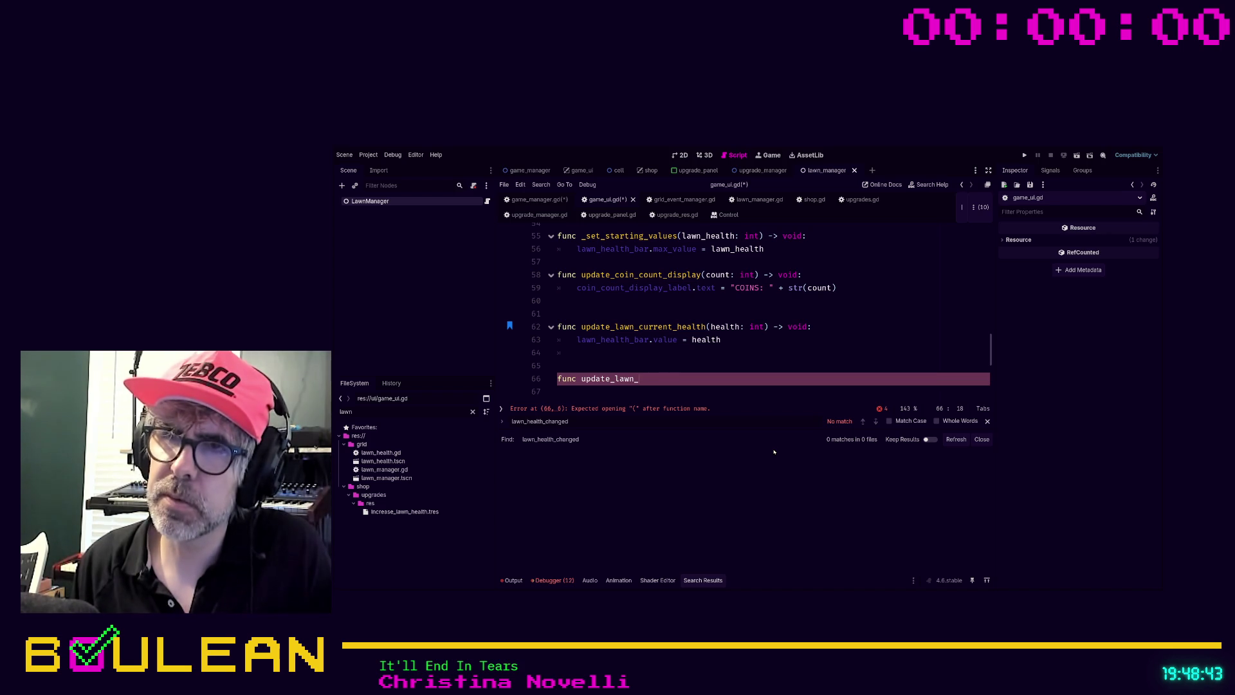
# Step: Write the header update_lawn_max_health(max_health: int) -> void in game_ui.gd
pyautogui.write('max_health')
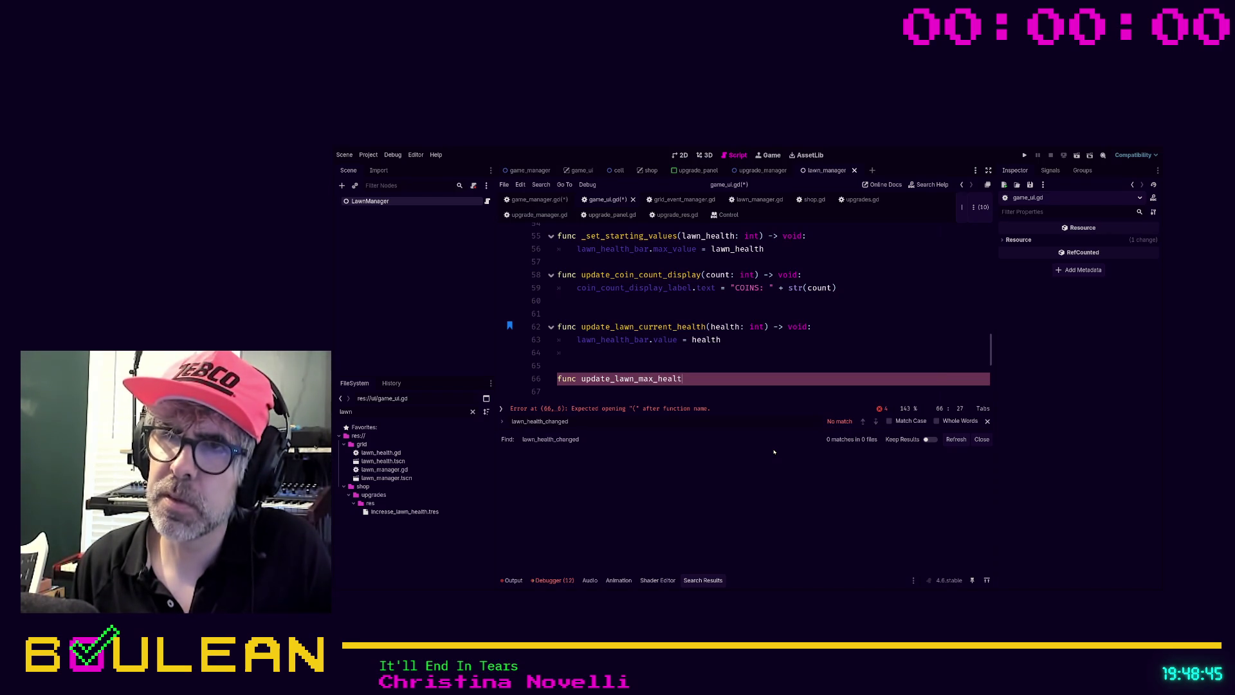
pyautogui.write('(')
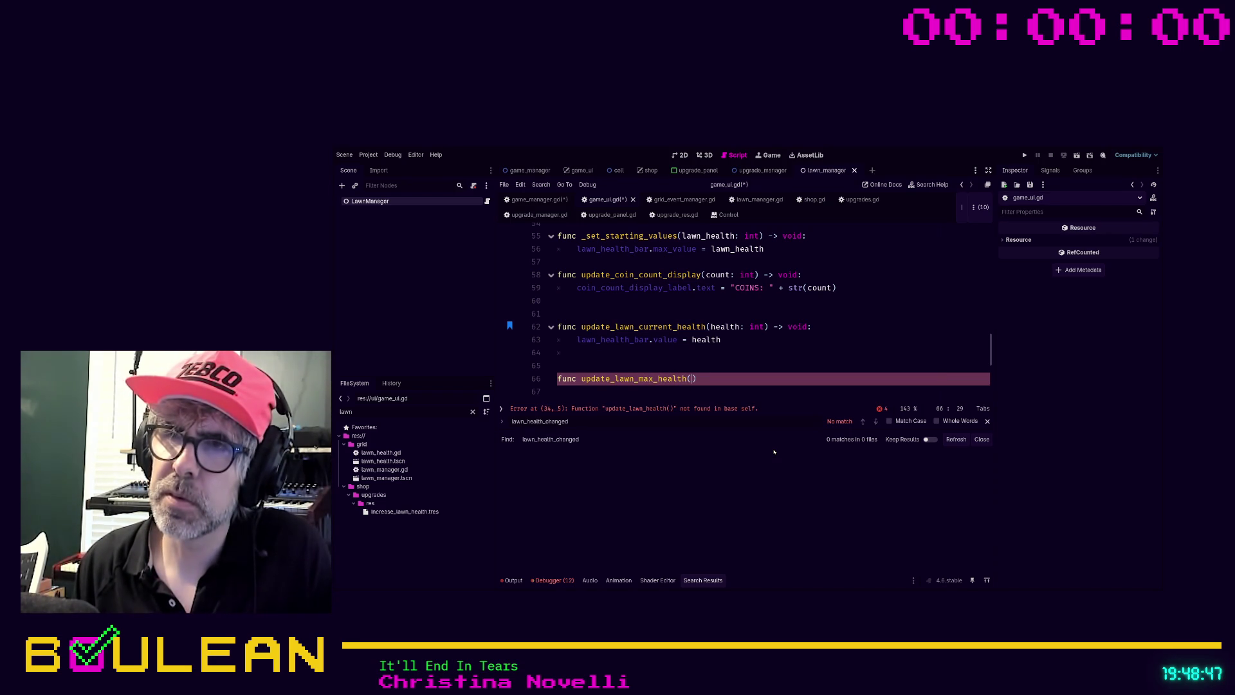
pyautogui.write('new_value: int) -> void')
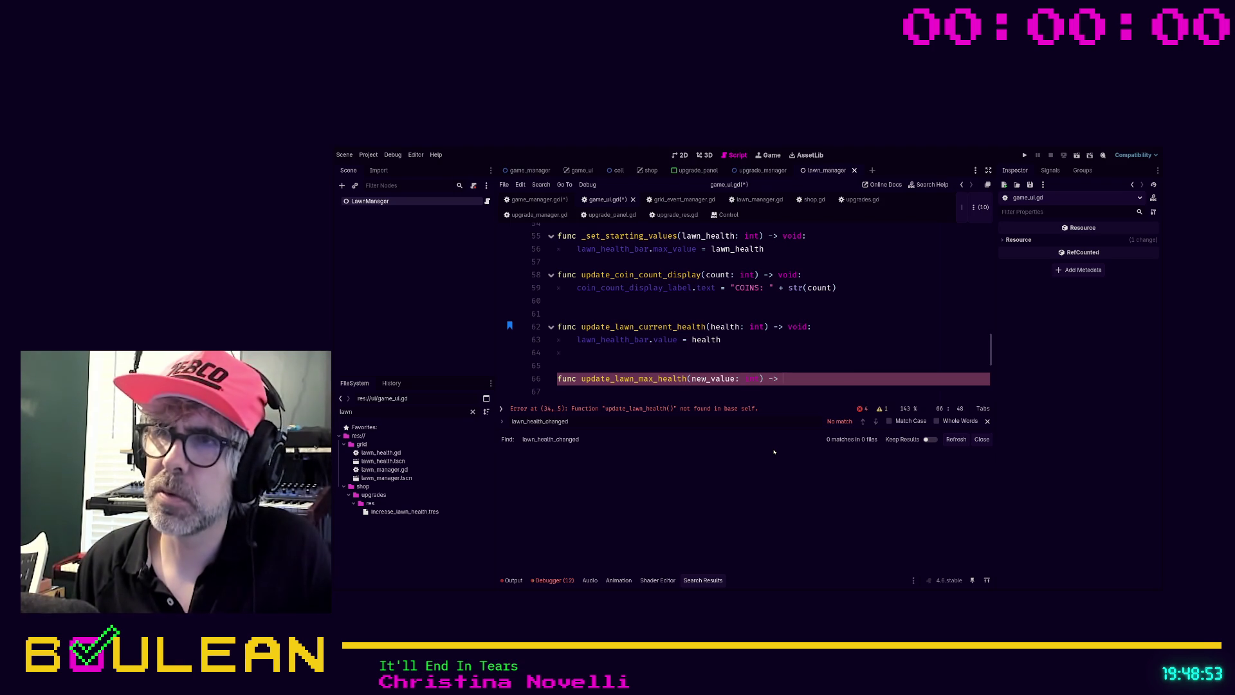
pyautogui.write(':')
pyautogui.press('Return')
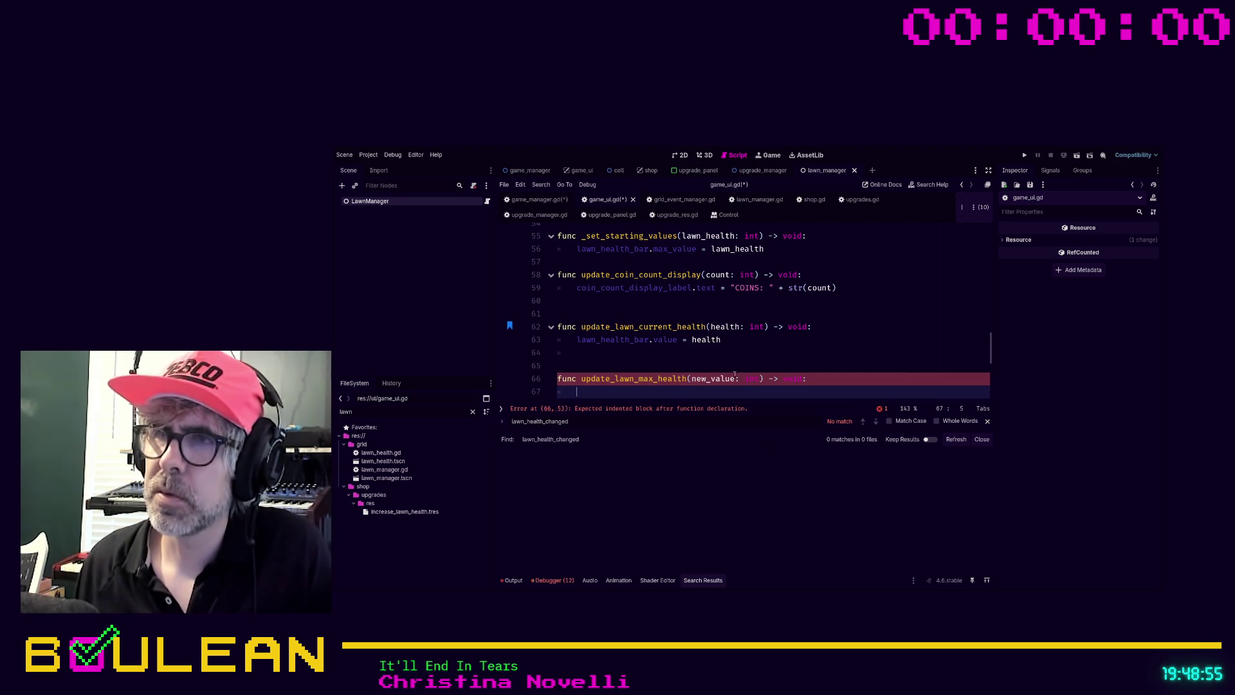
pyautogui.doubleClick(719, 326)
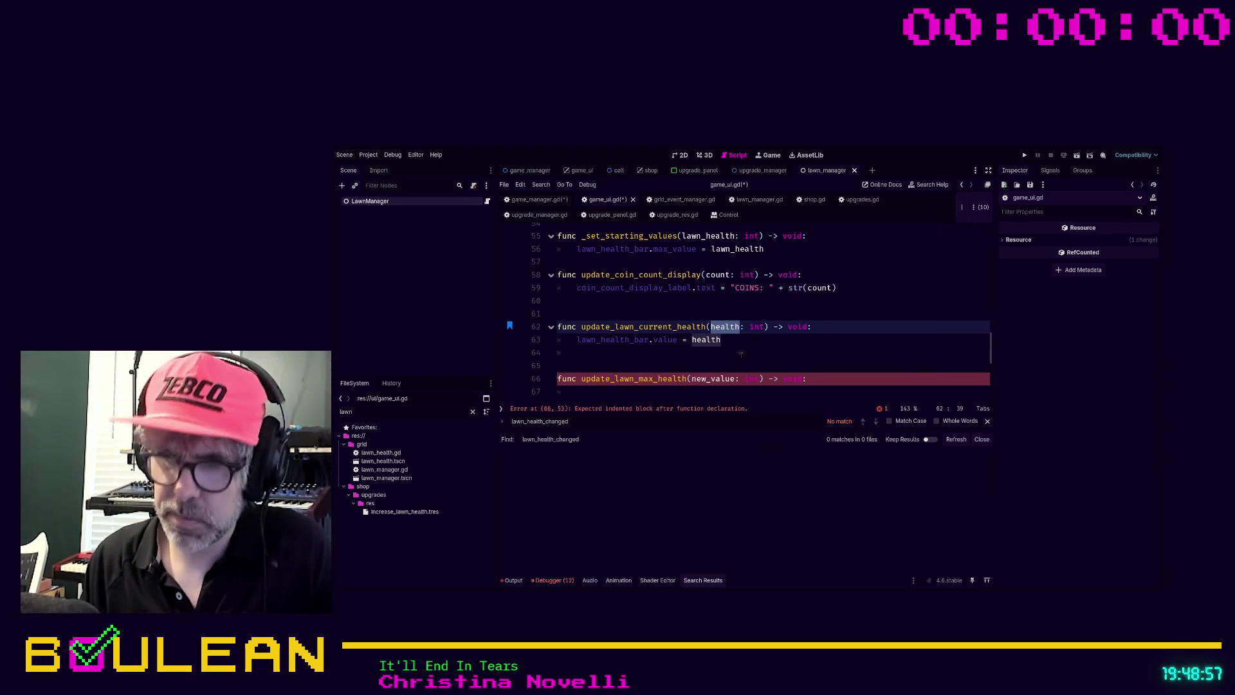
pyautogui.doubleClick(709, 379)
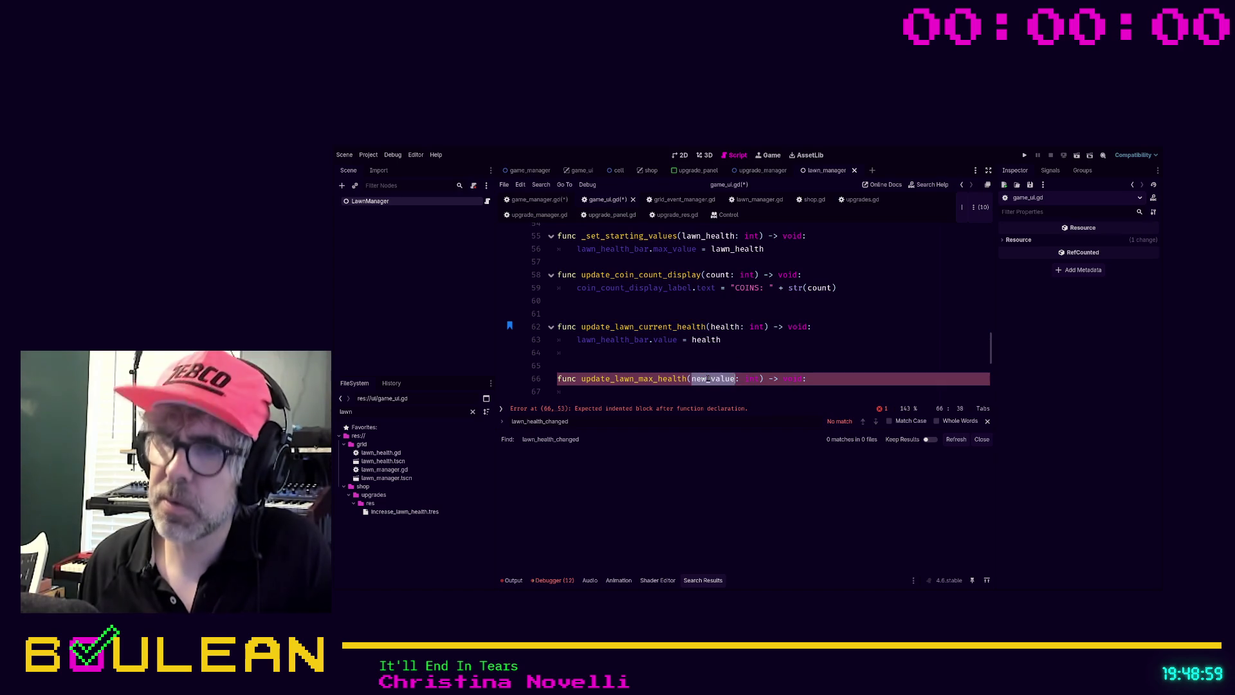
pyautogui.write('max_health')
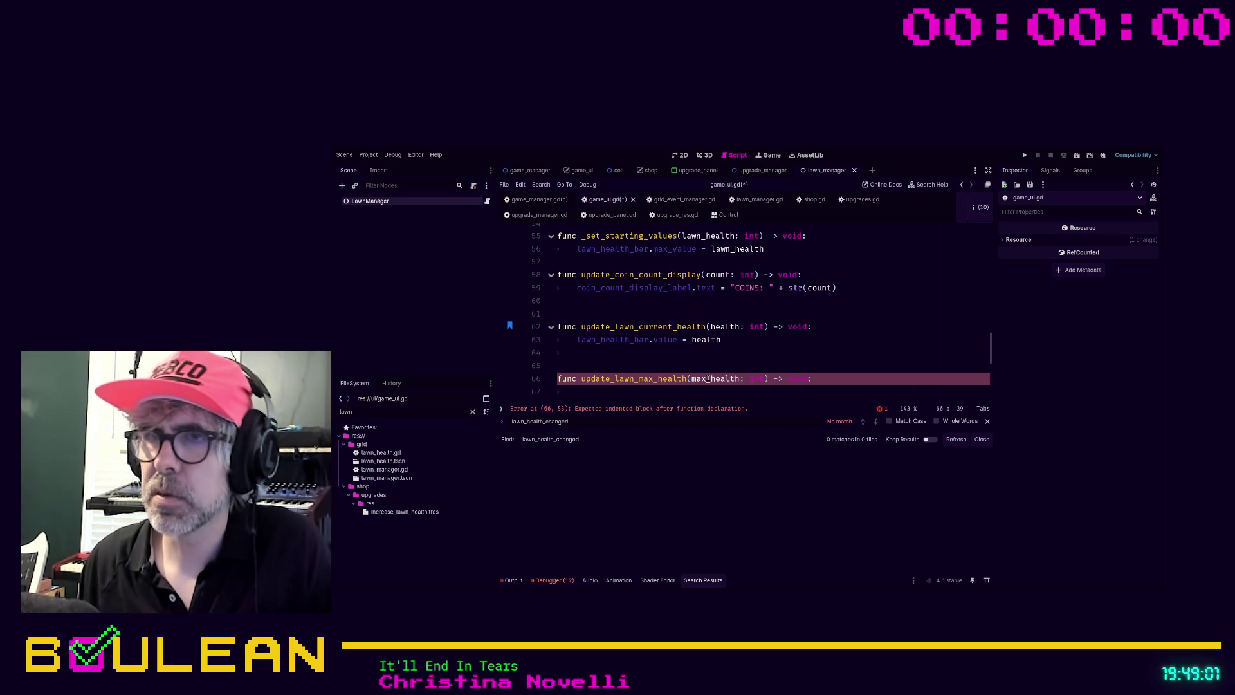
pyautogui.scroll(-1, 709, 378)
# Step: Fill the body with lawn_health_bar.max_value = max_health and save game_ui.gd
pyautogui.click(658, 354)
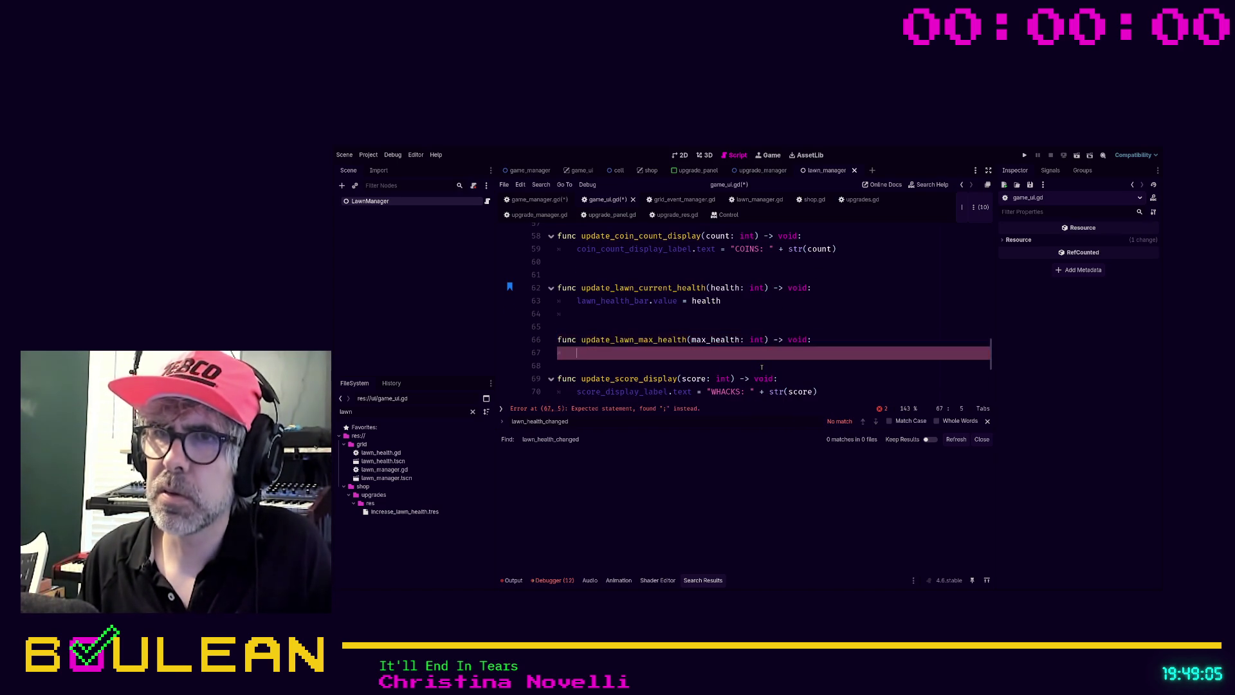
pyautogui.write('awn')
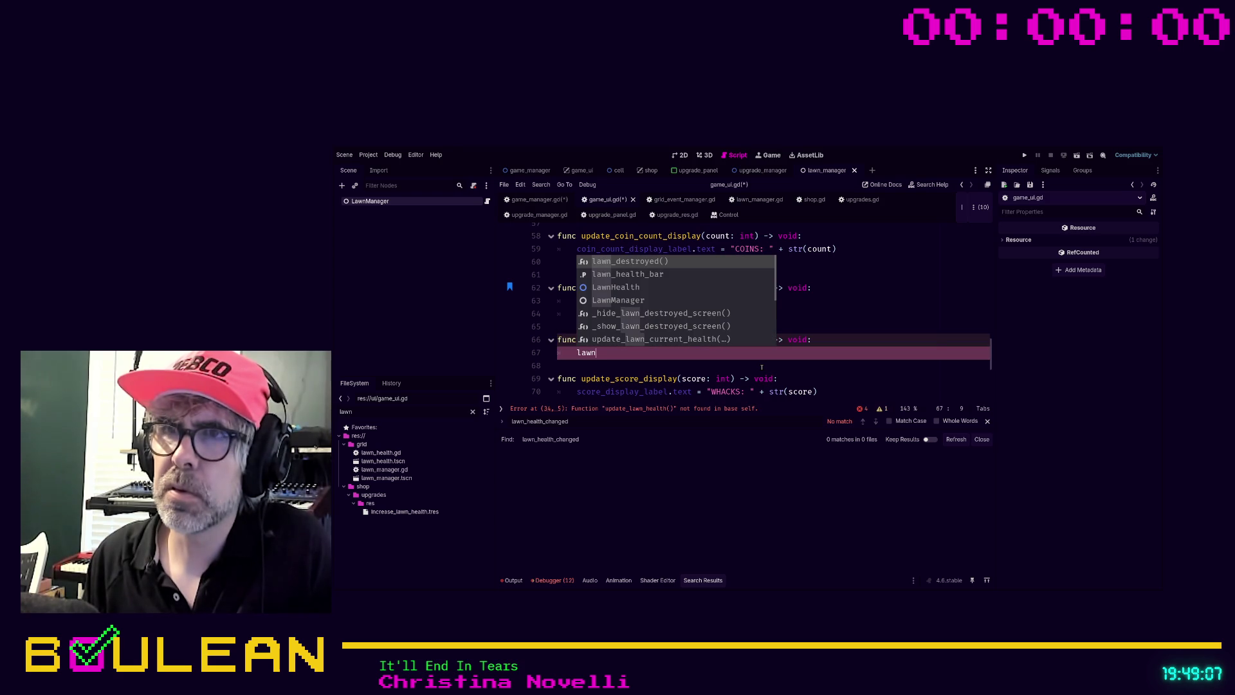
pyautogui.press('Down')
pyautogui.press('Return')
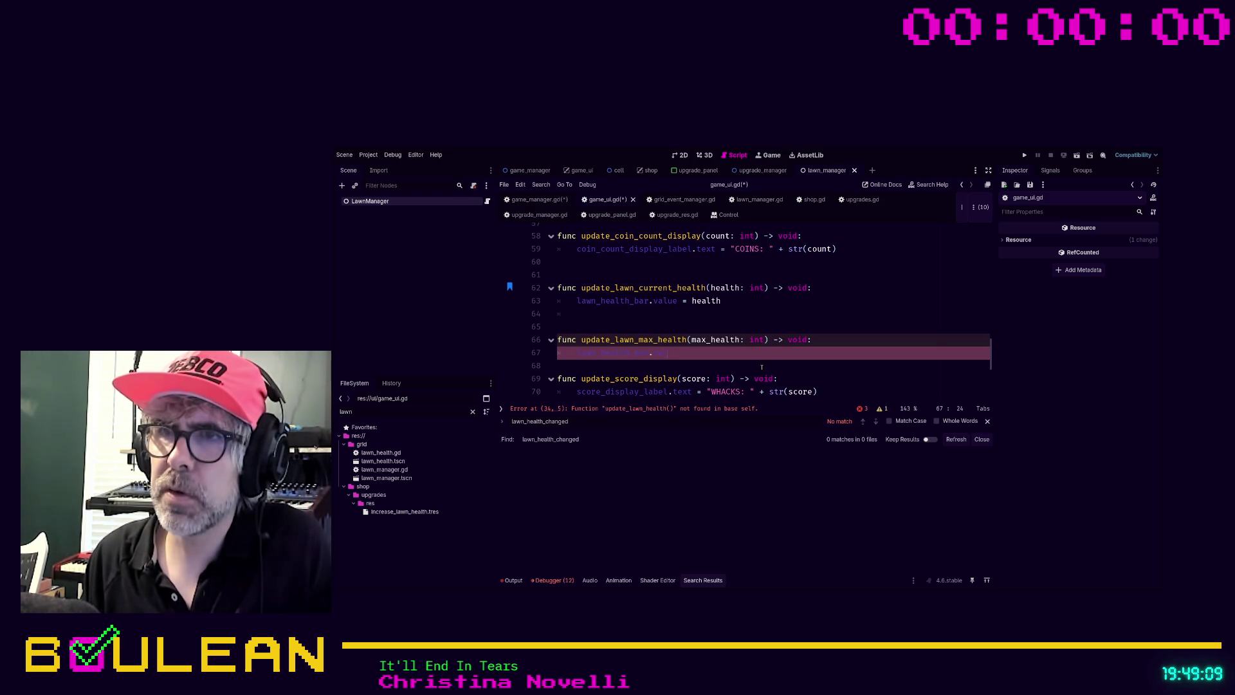
pyautogui.press('BackSpace')
pyautogui.press('BackSpace')
pyautogui.write('ma')
pyautogui.press('BackSpace')
pyautogui.press('BackSpace')
pyautogui.press('BackSpace')
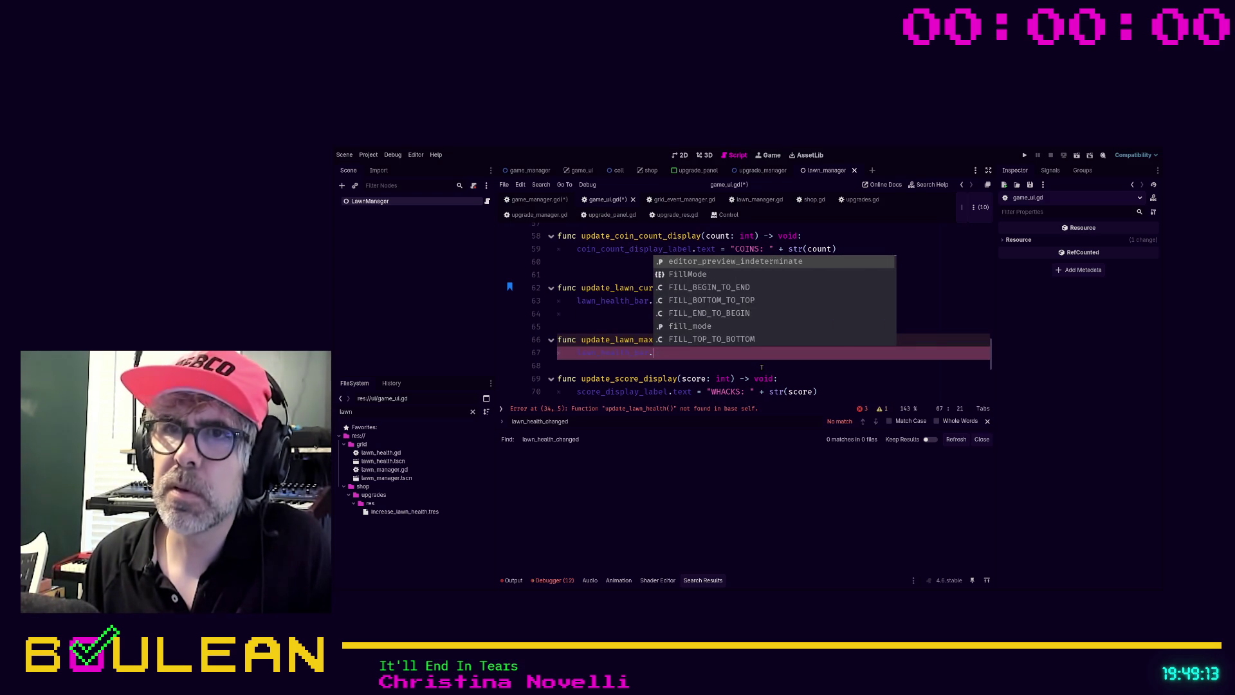
pyautogui.write('ma')
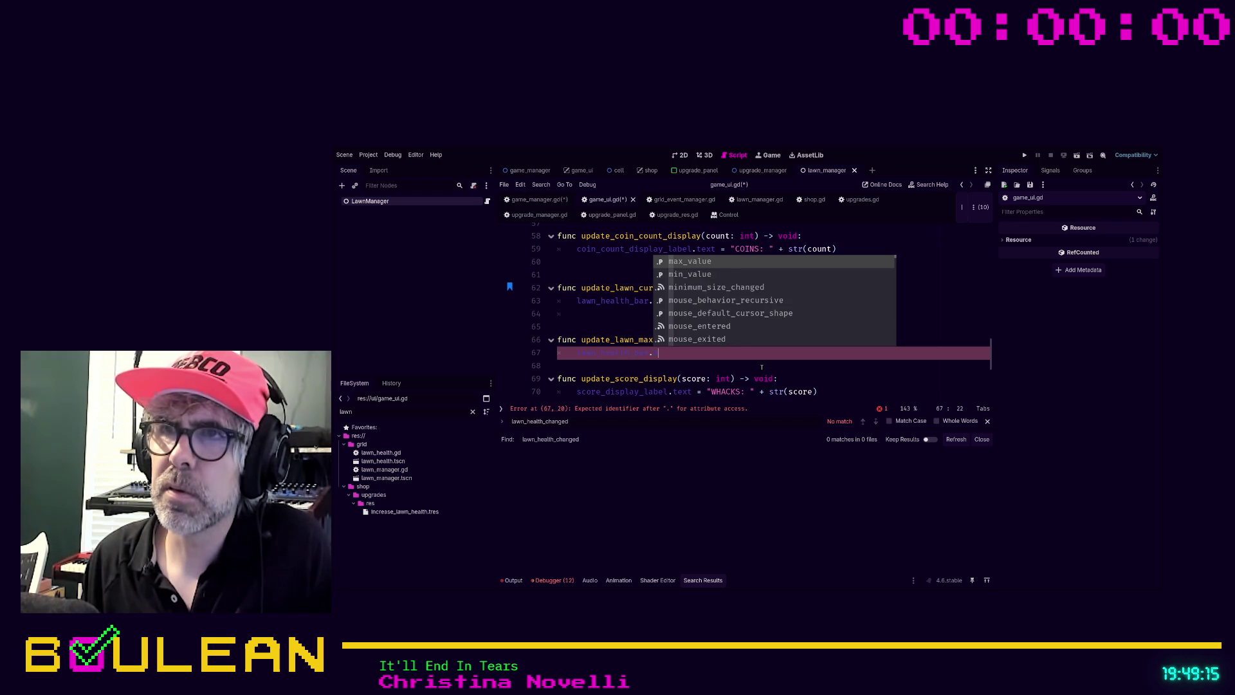
pyautogui.press('Return')
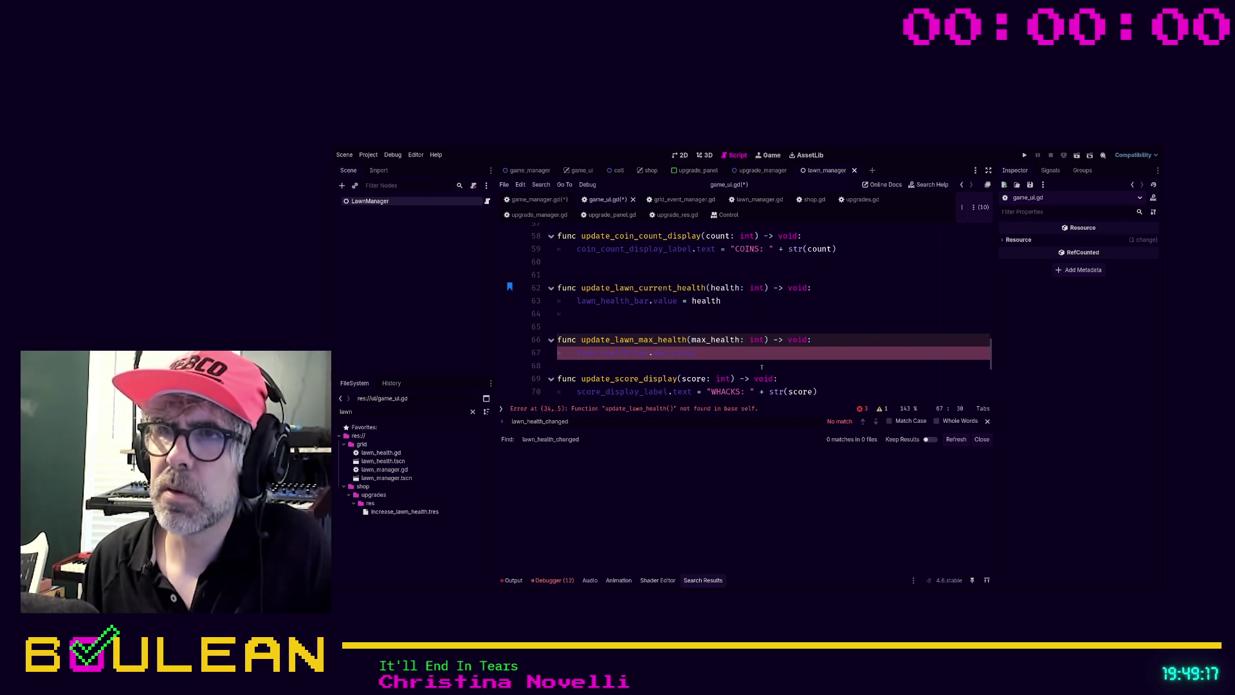
pyautogui.write('= ma')
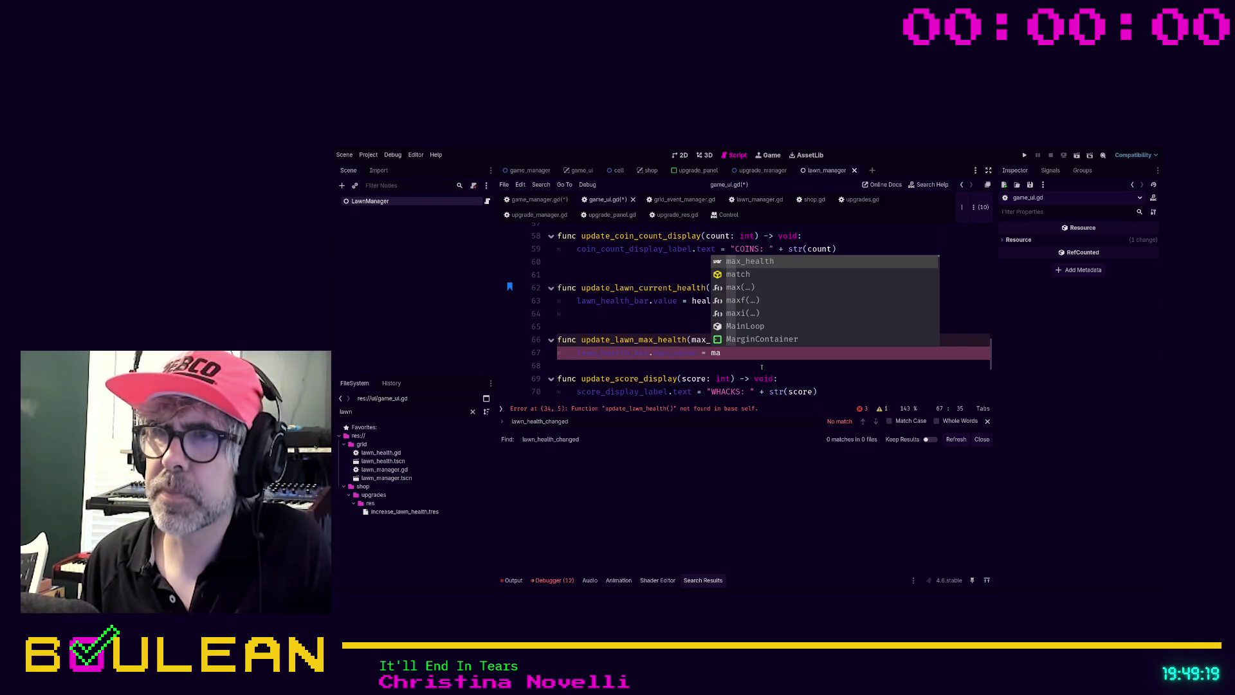
pyautogui.press('Return')
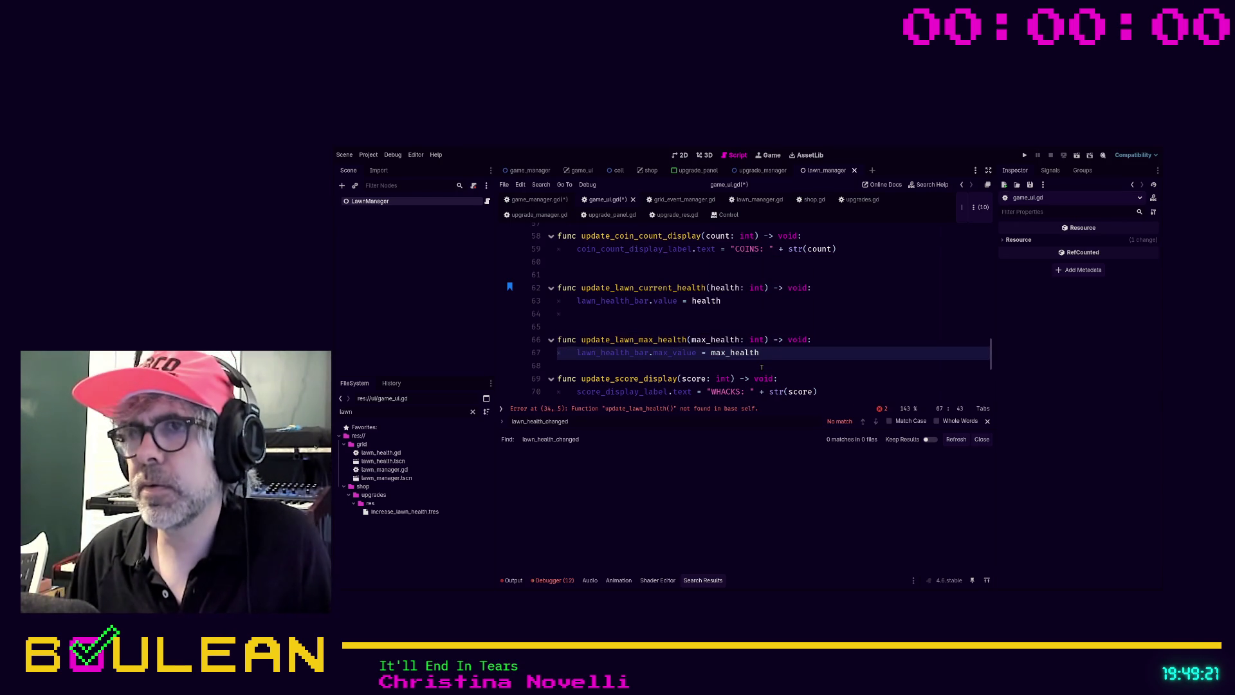
pyautogui.click(762, 367)
pyautogui.press('Return')
pyautogui.hotkey('ctrl', 's')
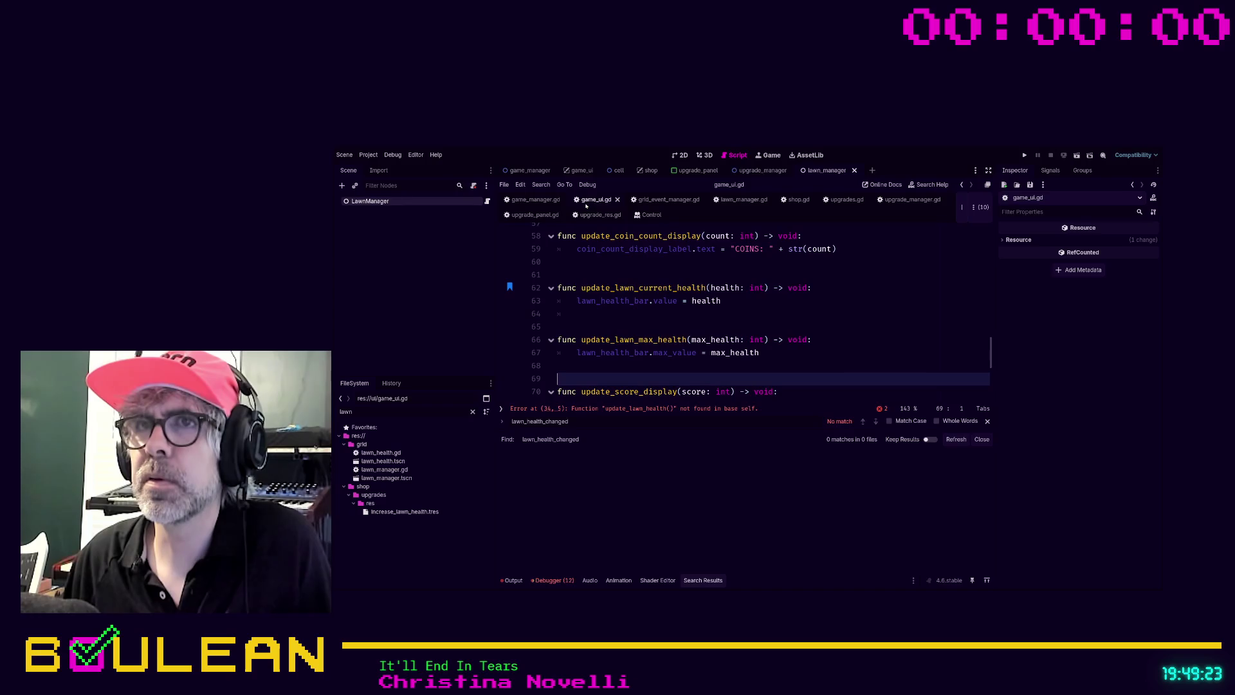
pyautogui.hotkey('alt', 'Left')
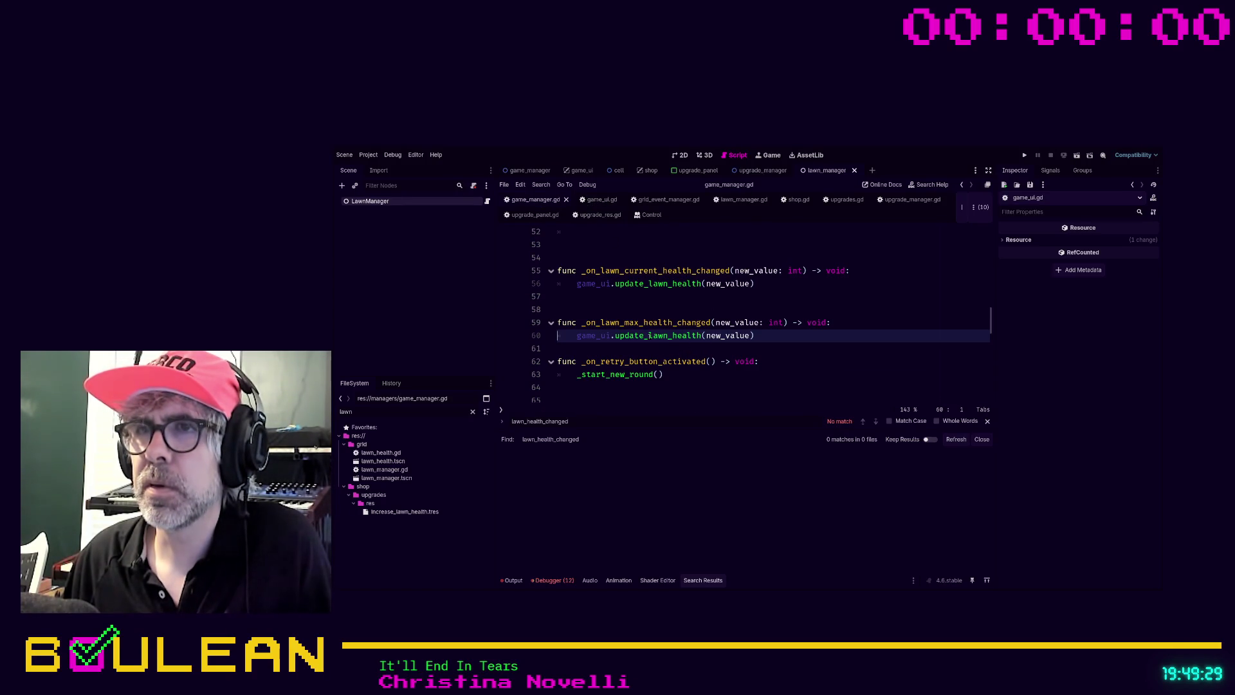
# Step: Make the handlers call update_lawn_max_health and update_lawn_current_health, then save game_manager.gd
pyautogui.write('m_')
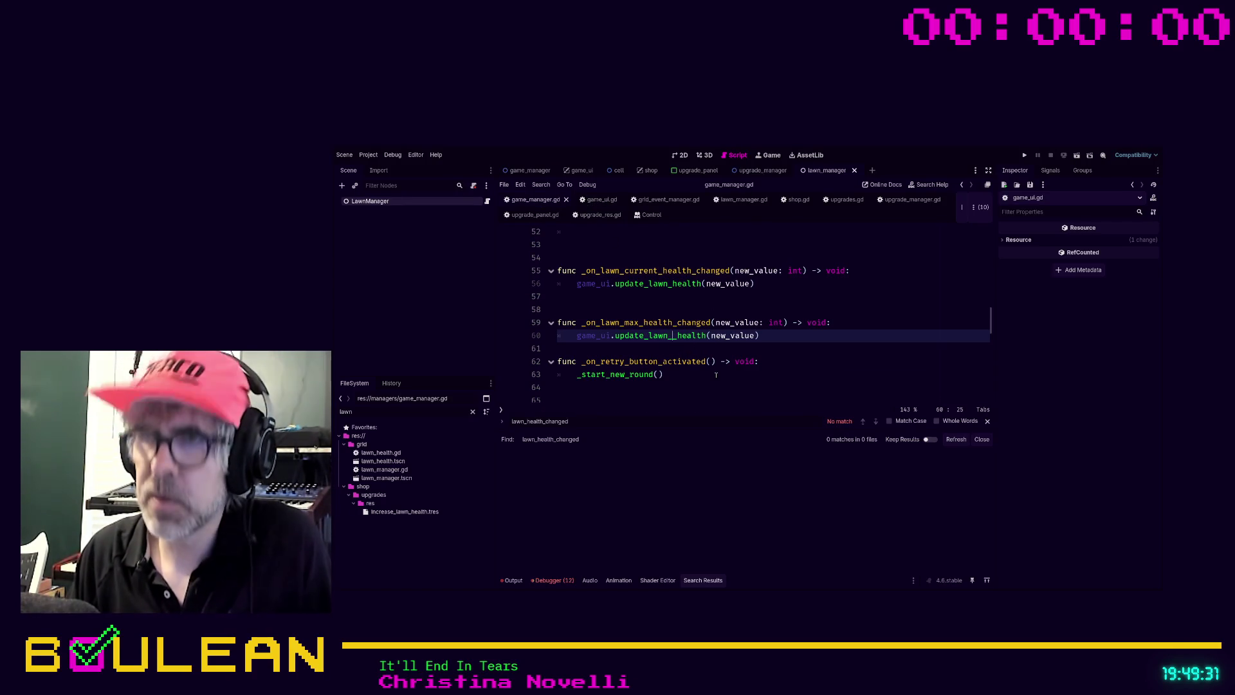
pyautogui.press('Tab')
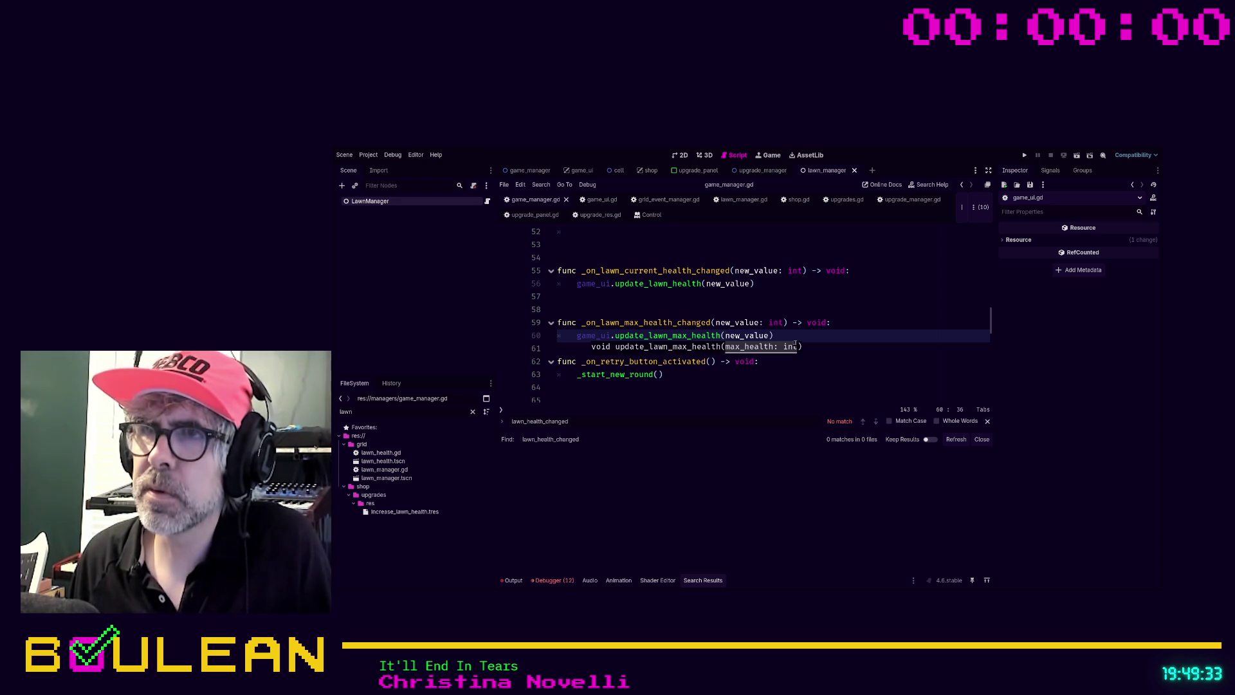
pyautogui.click(674, 283)
pyautogui.write('_')
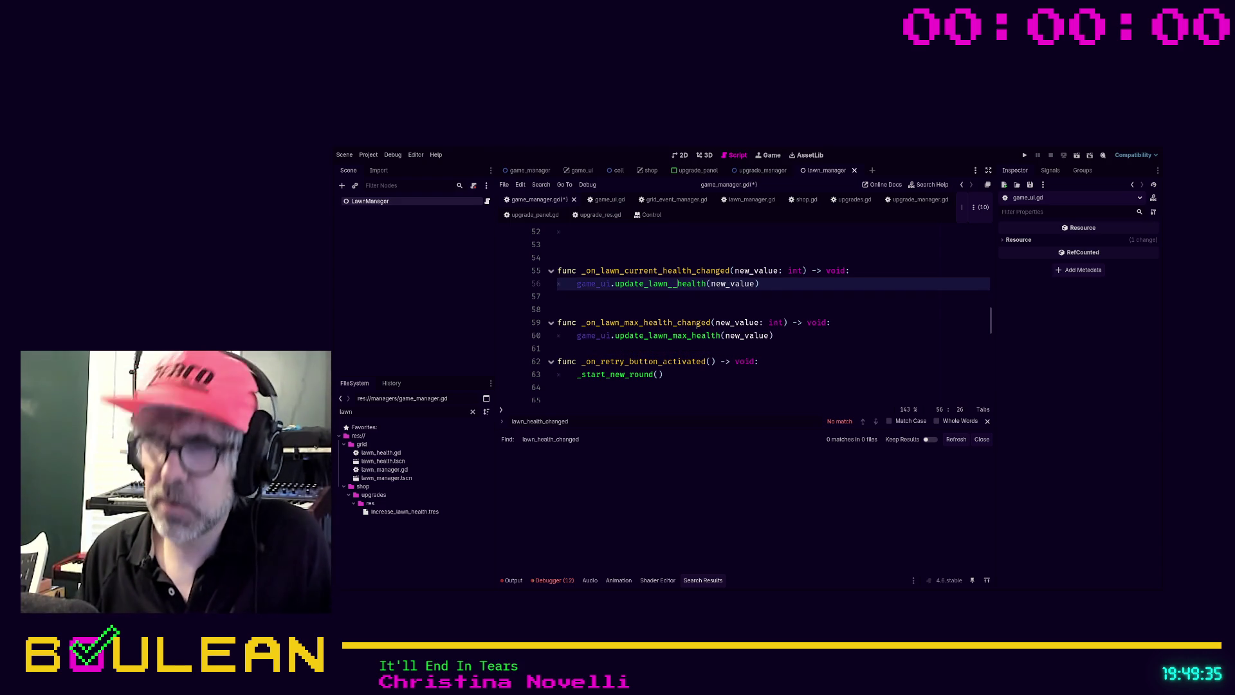
pyautogui.press('Down')
pyautogui.press('Tab')
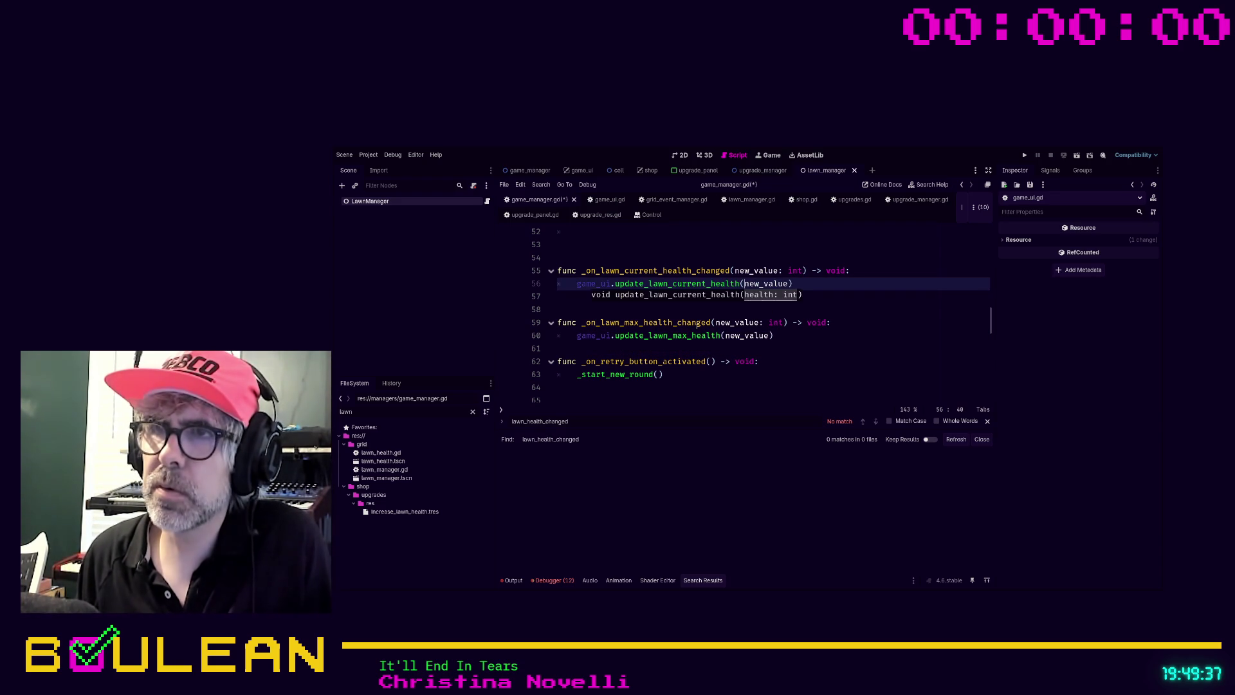
pyautogui.click(585, 313)
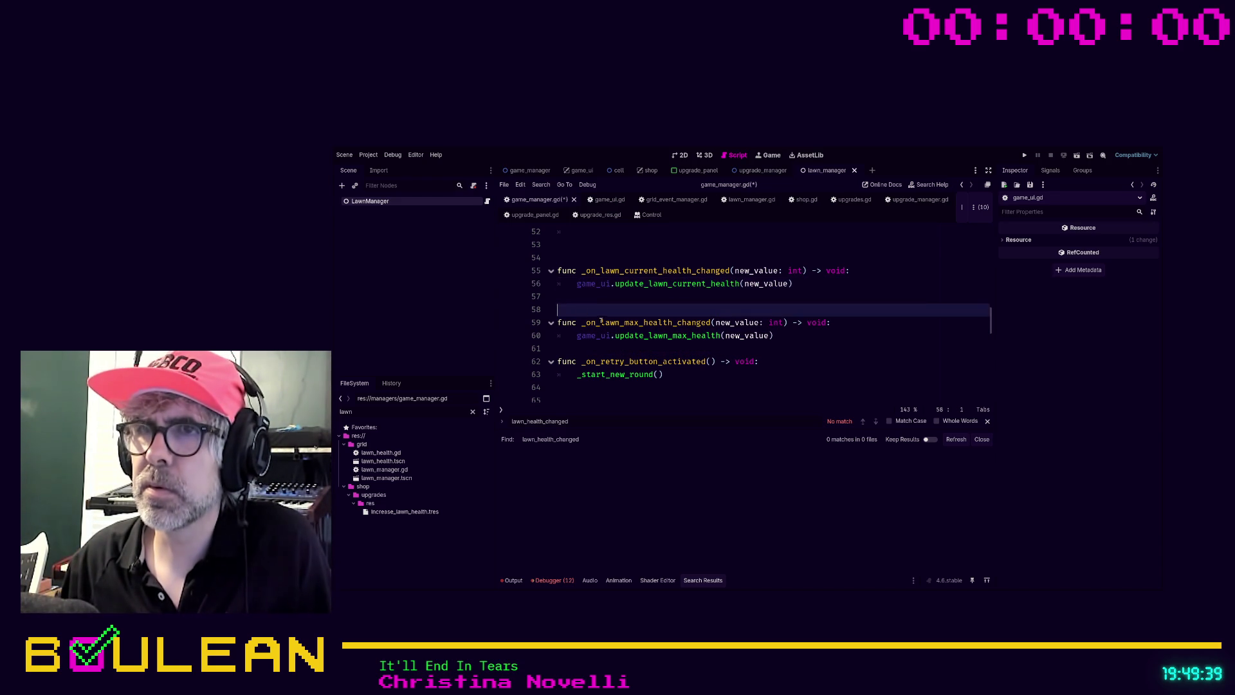
pyautogui.hotkey('ctrl', 's')
# Step: Add a blank line below the max health handler and run the game
pyautogui.click(645, 350)
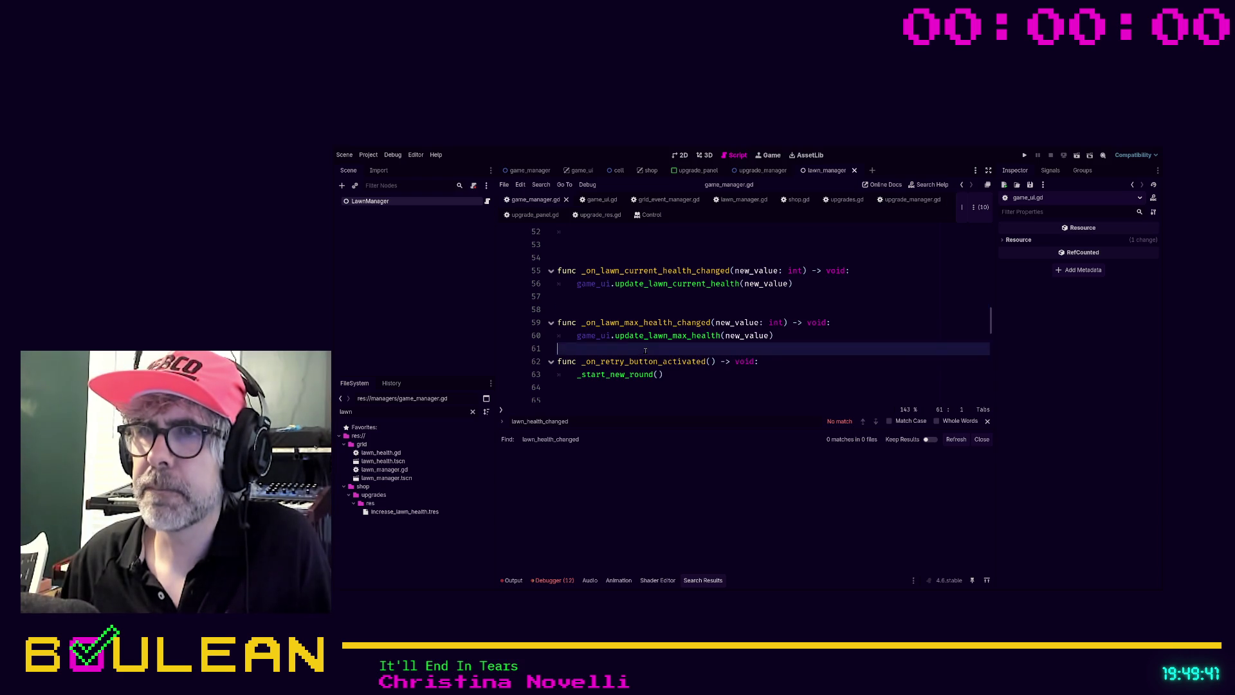
pyautogui.press('Return')
pyautogui.scroll(-2, 646, 350)
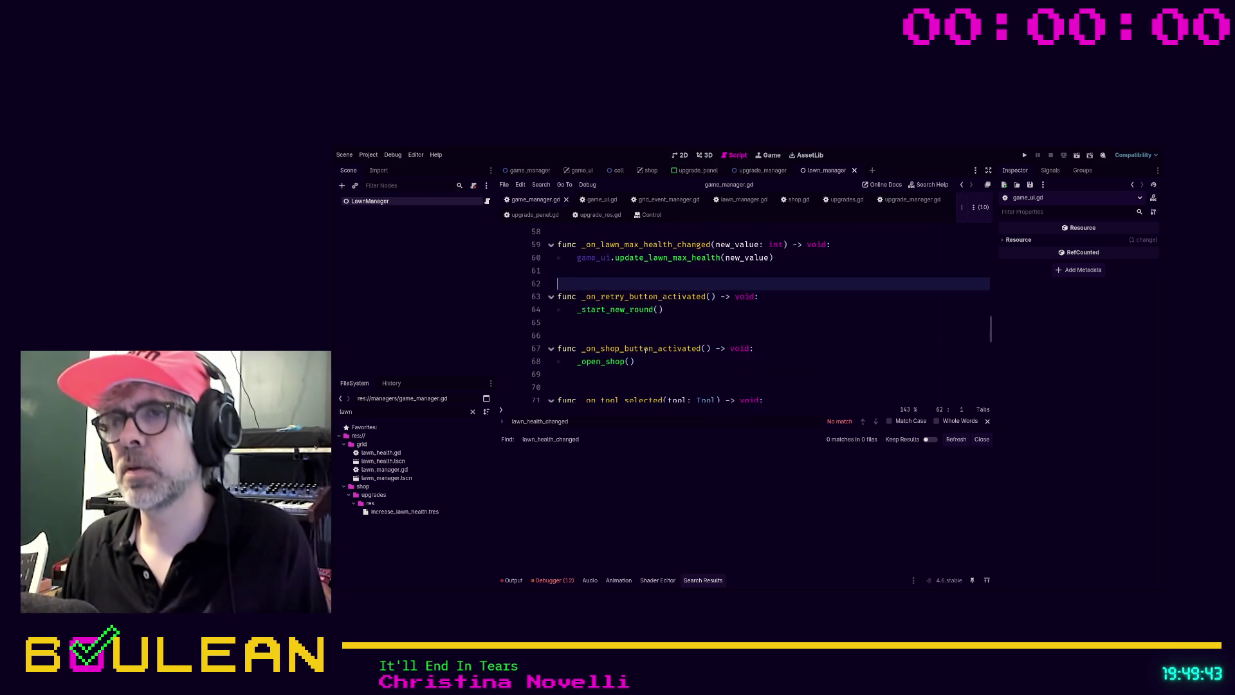
pyautogui.press('F5')
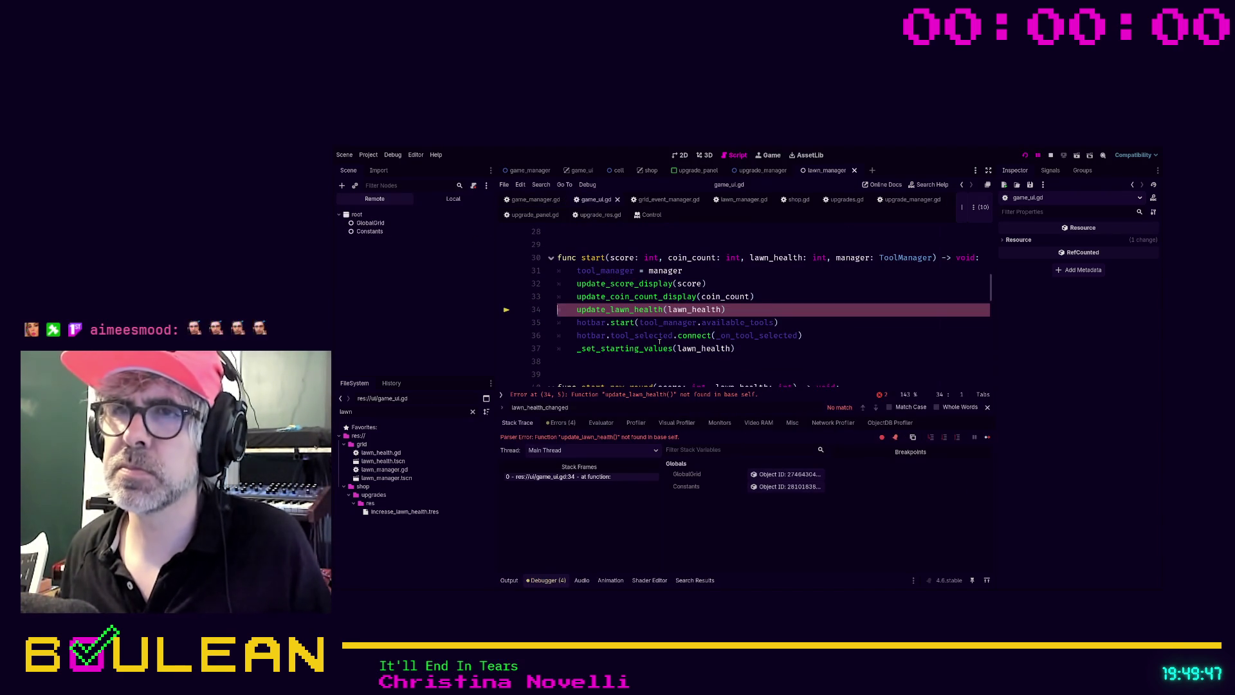
# Step: Rename both update_lawn_health calls to update_lawn_current_health, saving and test-running once
pyautogui.click(634, 310)
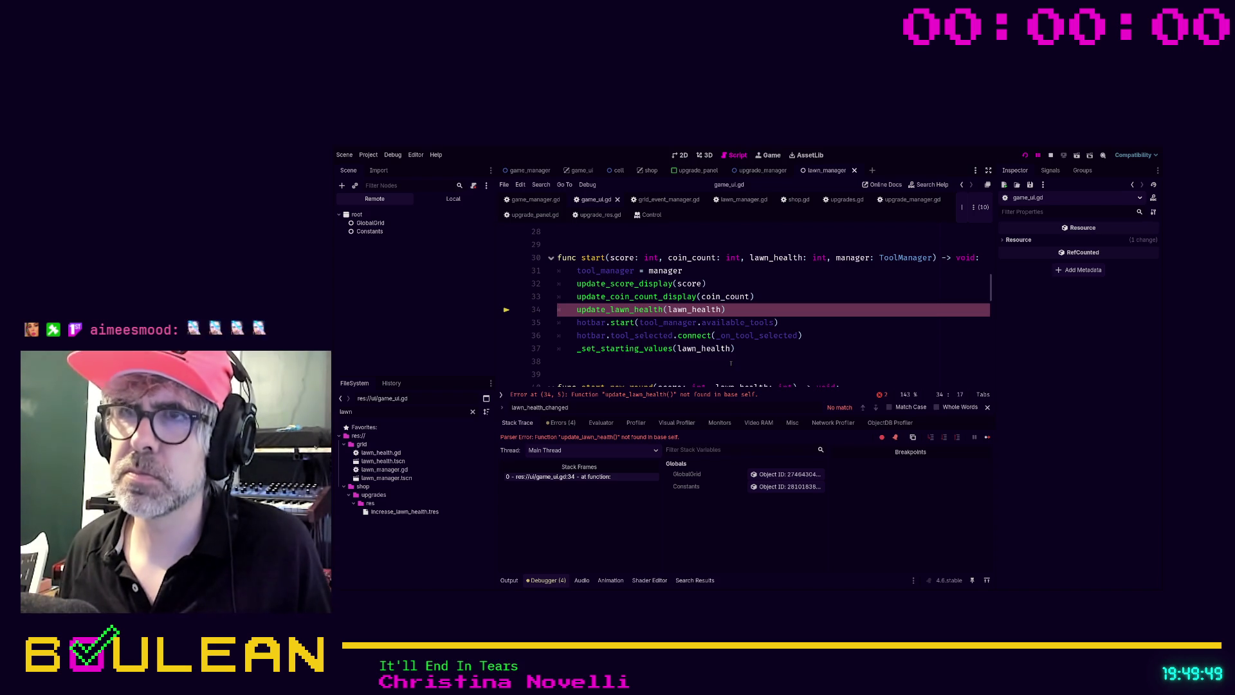
pyautogui.write('current_')
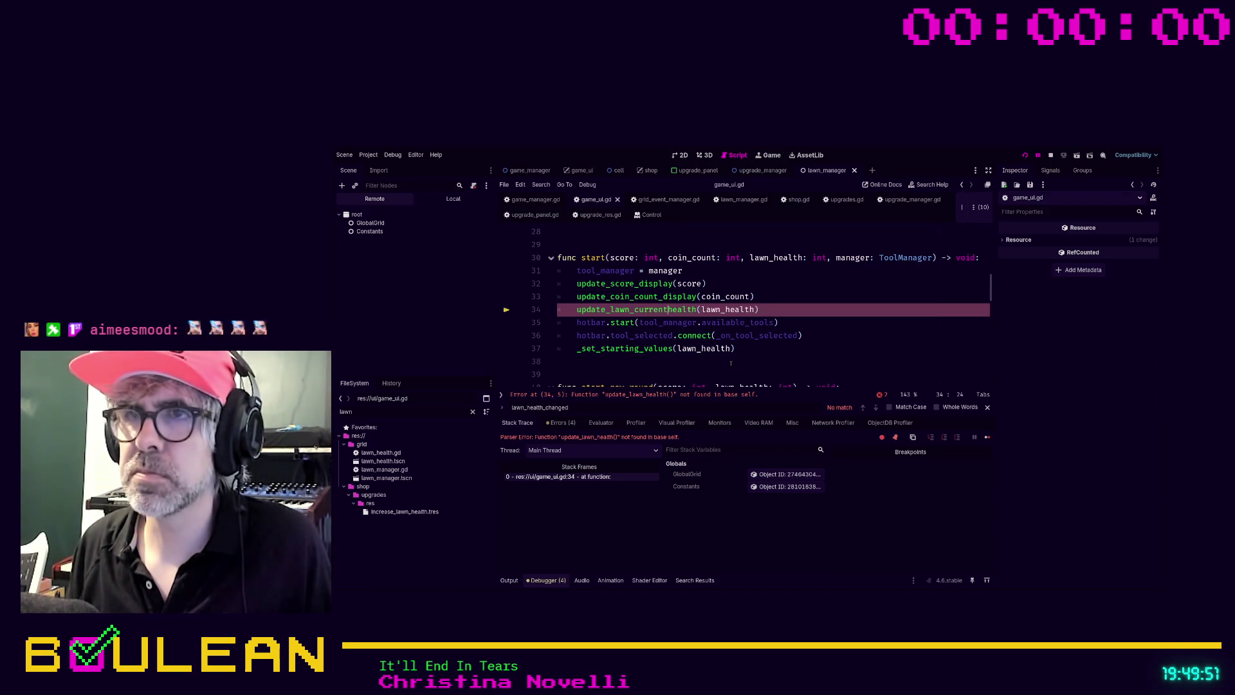
pyautogui.click(828, 357)
pyautogui.hotkey('ctrl', 's')
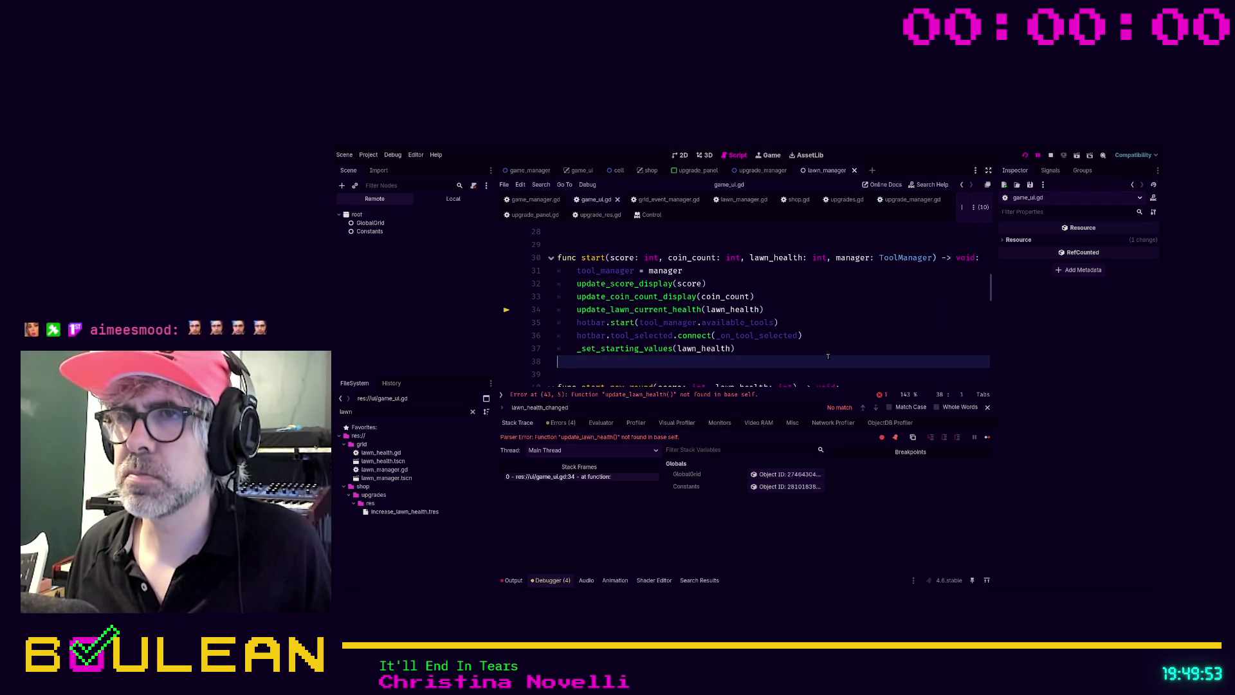
pyautogui.press('F5')
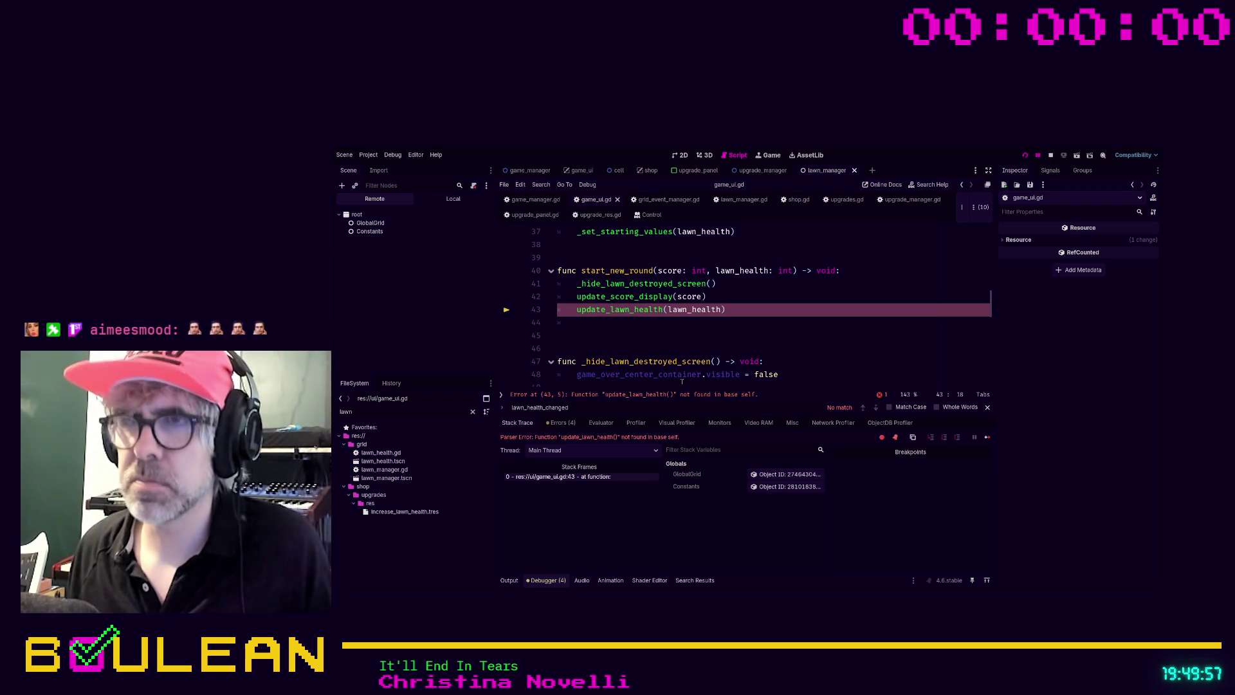
pyautogui.press('Left')
pyautogui.write('current_')
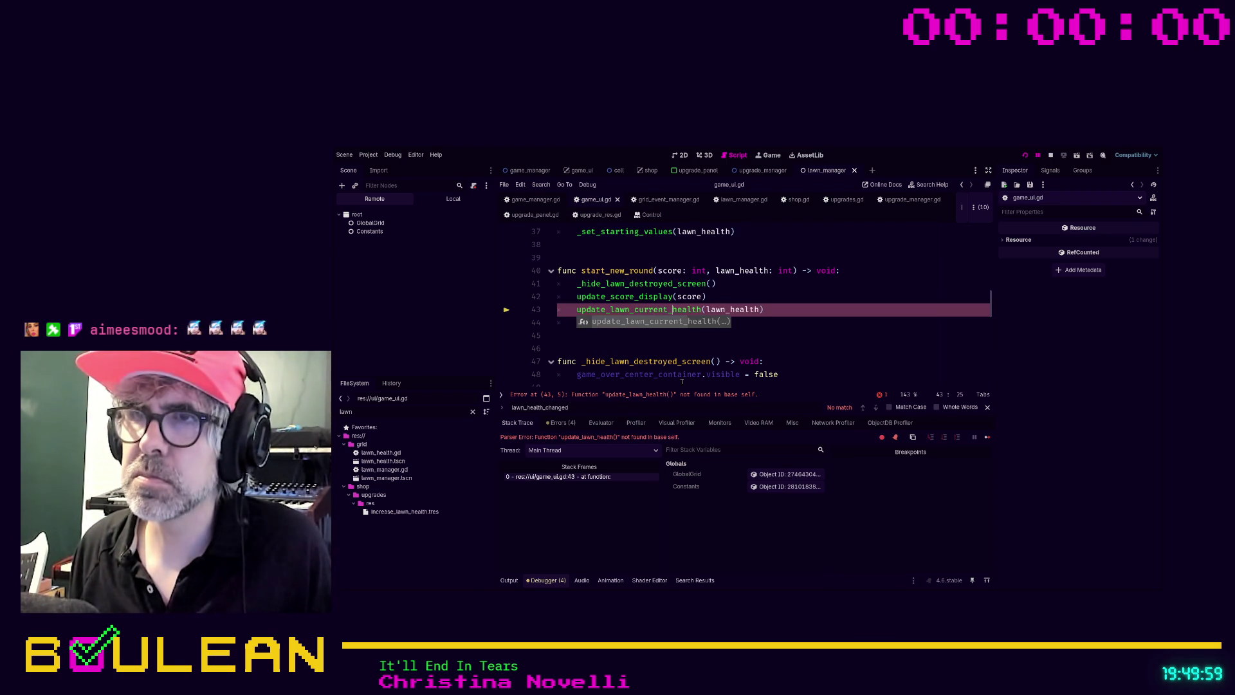
pyautogui.click(770, 324)
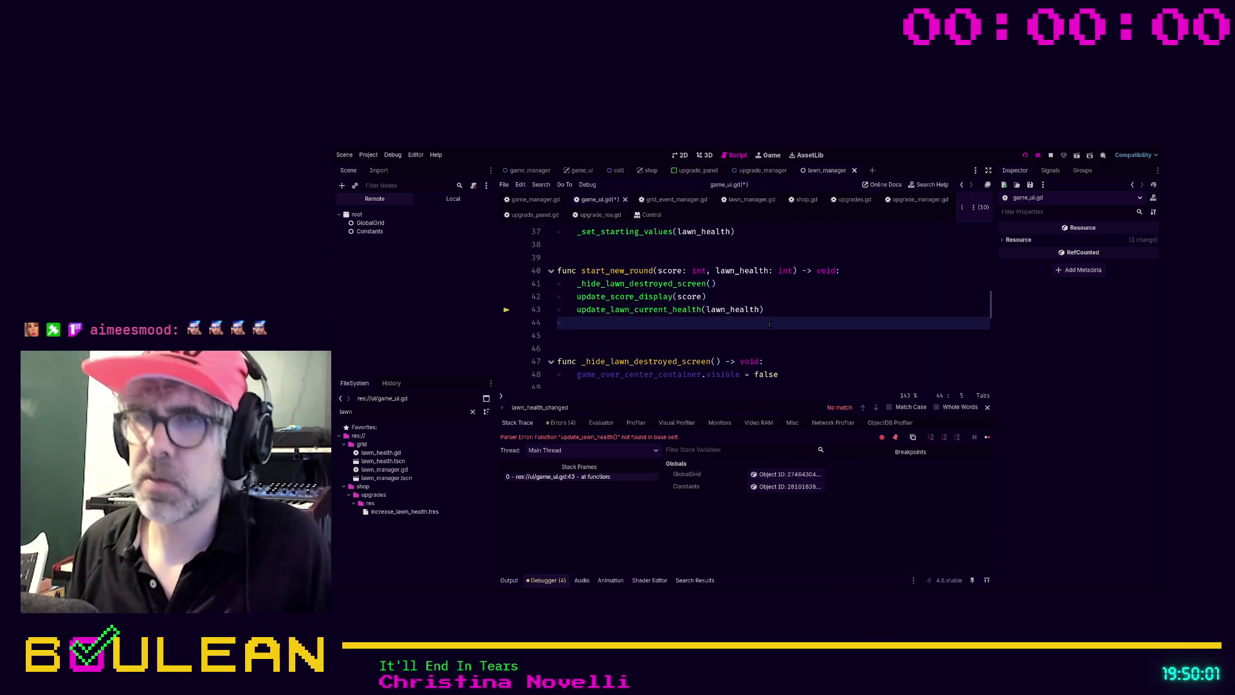
# Step: Add an update_lawn_max_health(lawn_max_health) call in start_new_round
pyautogui.write('update_lawn_ma')
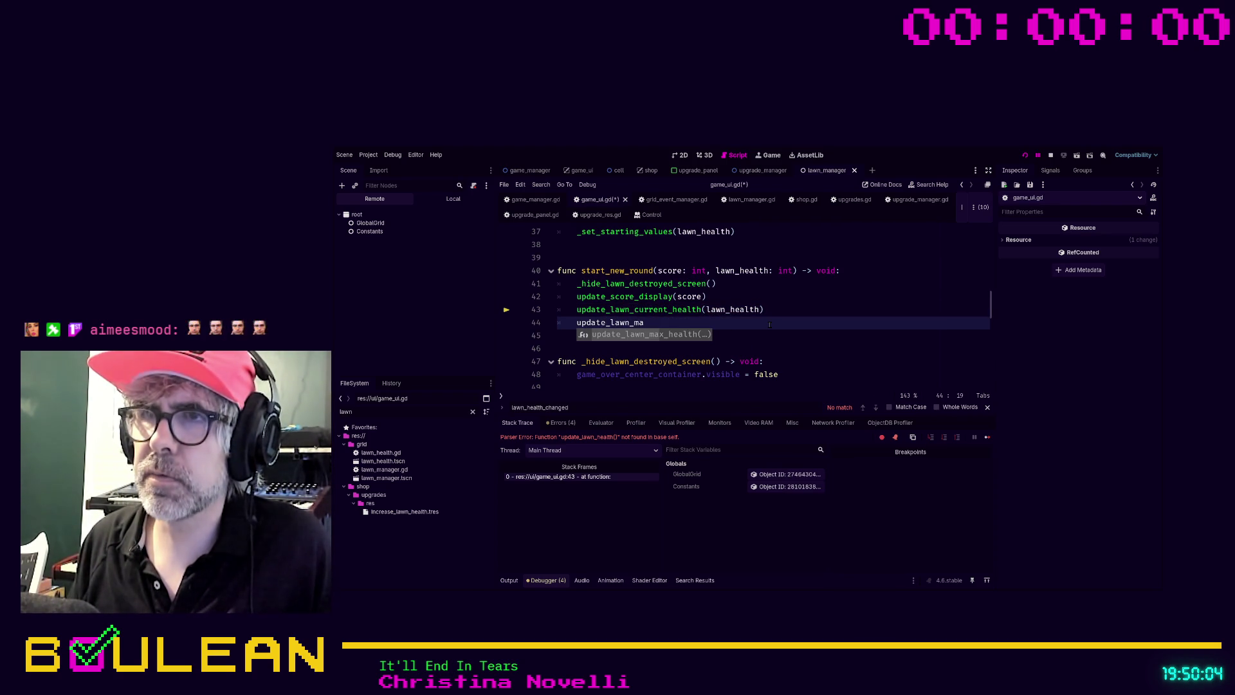
pyautogui.press('Return')
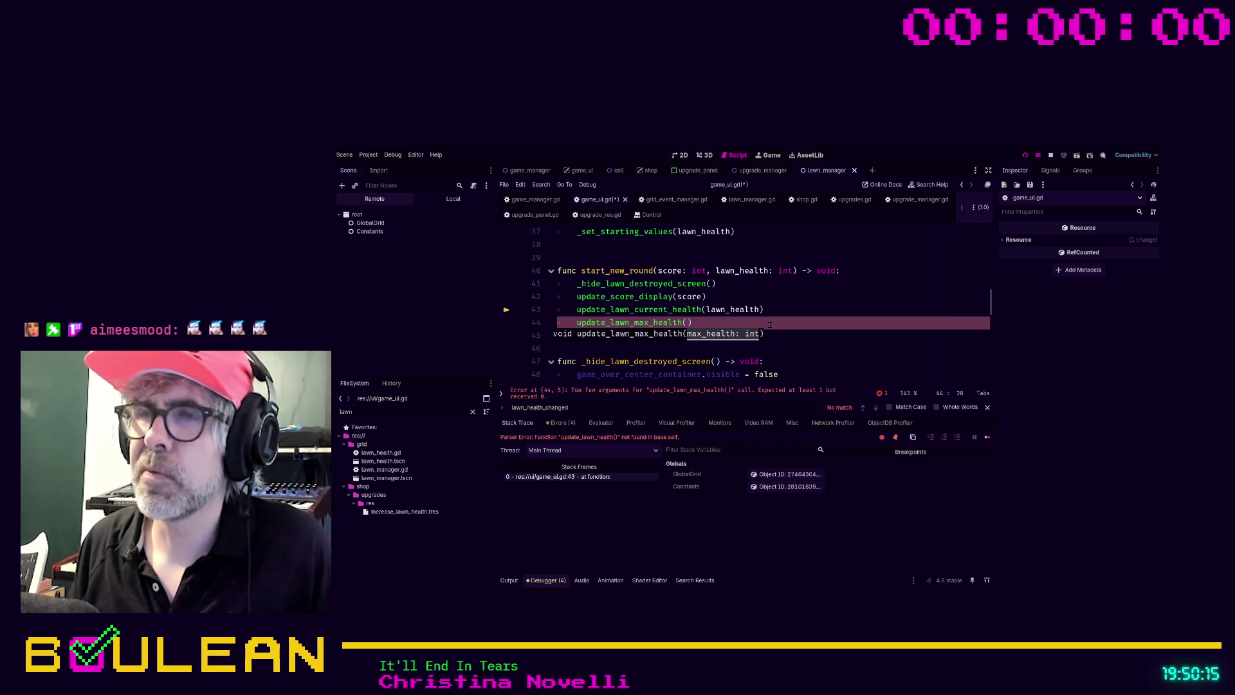
pyautogui.write('_')
pyautogui.press('BackSpace')
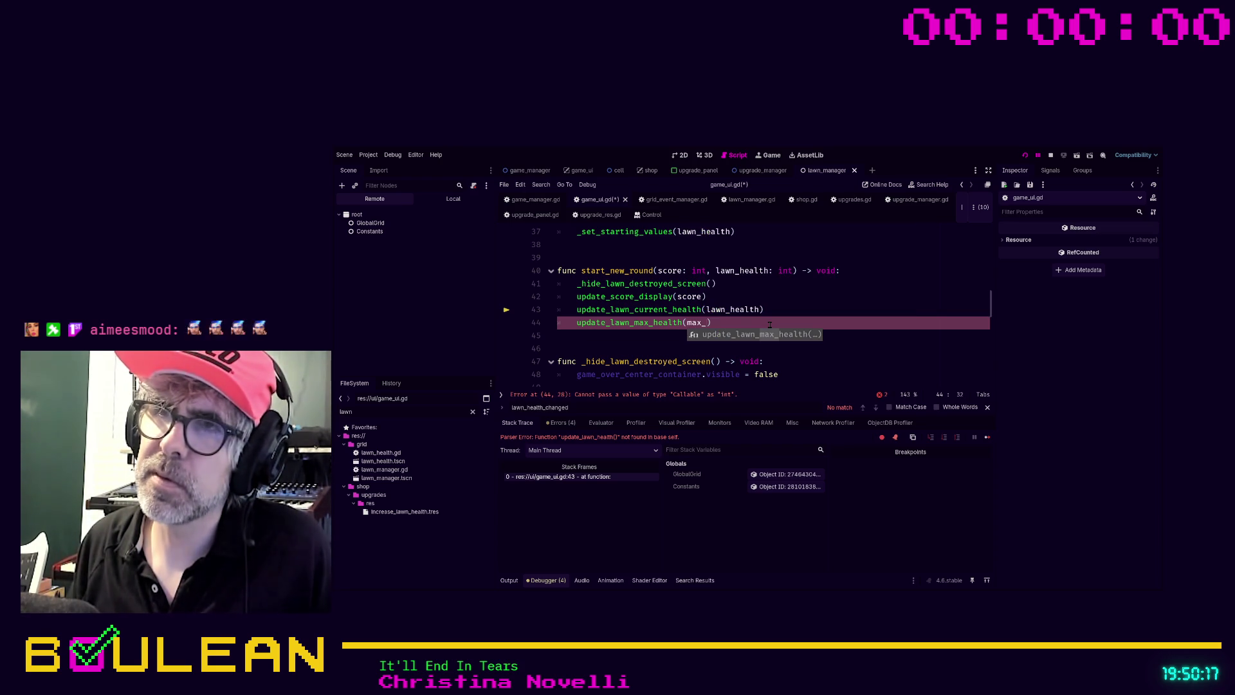
pyautogui.press('BackSpace')
pyautogui.press('BackSpace')
pyautogui.press('BackSpace')
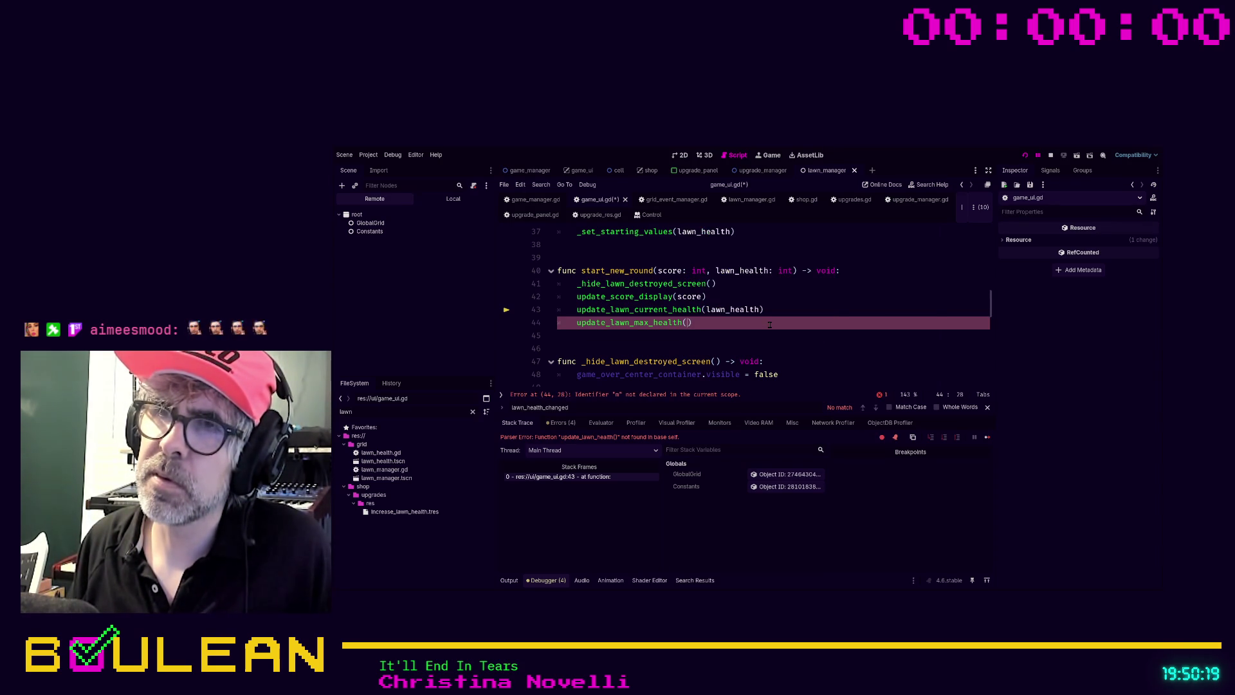
pyautogui.write('_max_healt')
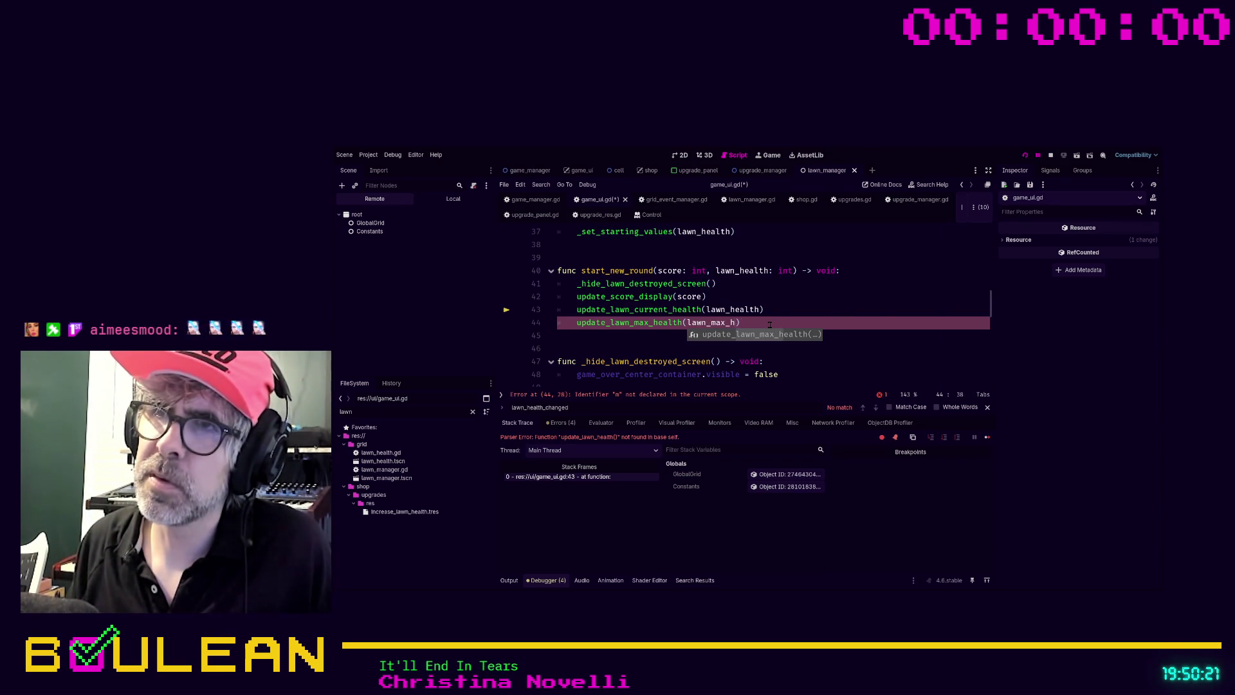
pyautogui.write('h')
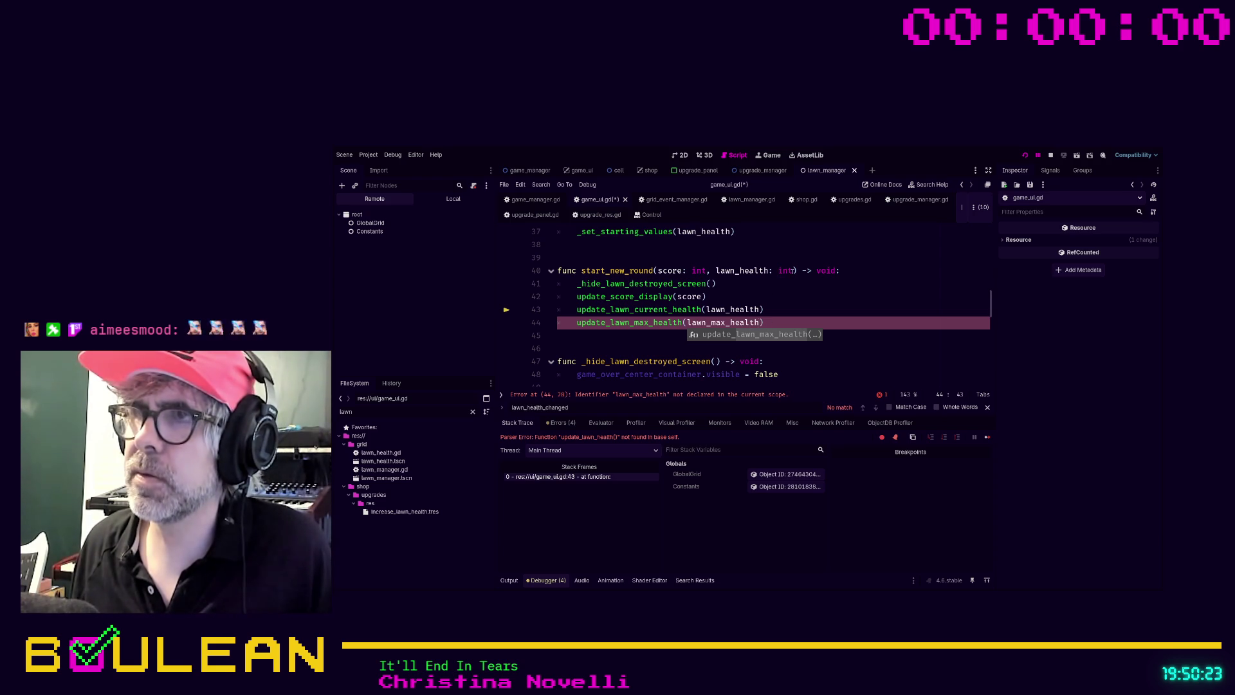
# Step: Give start_new_round a lawn_max_health: int parameter and save game_ui.gd
pyautogui.click(794, 271)
pyautogui.write(', ')
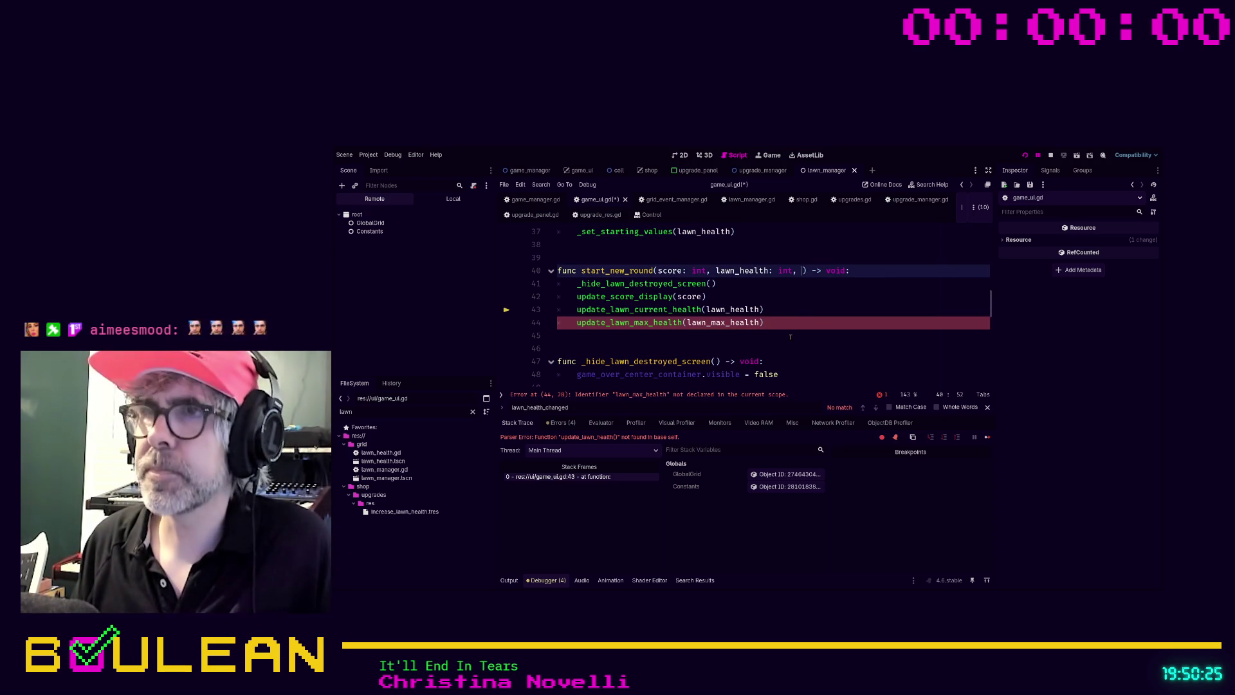
pyautogui.write('lawn_max_heal')
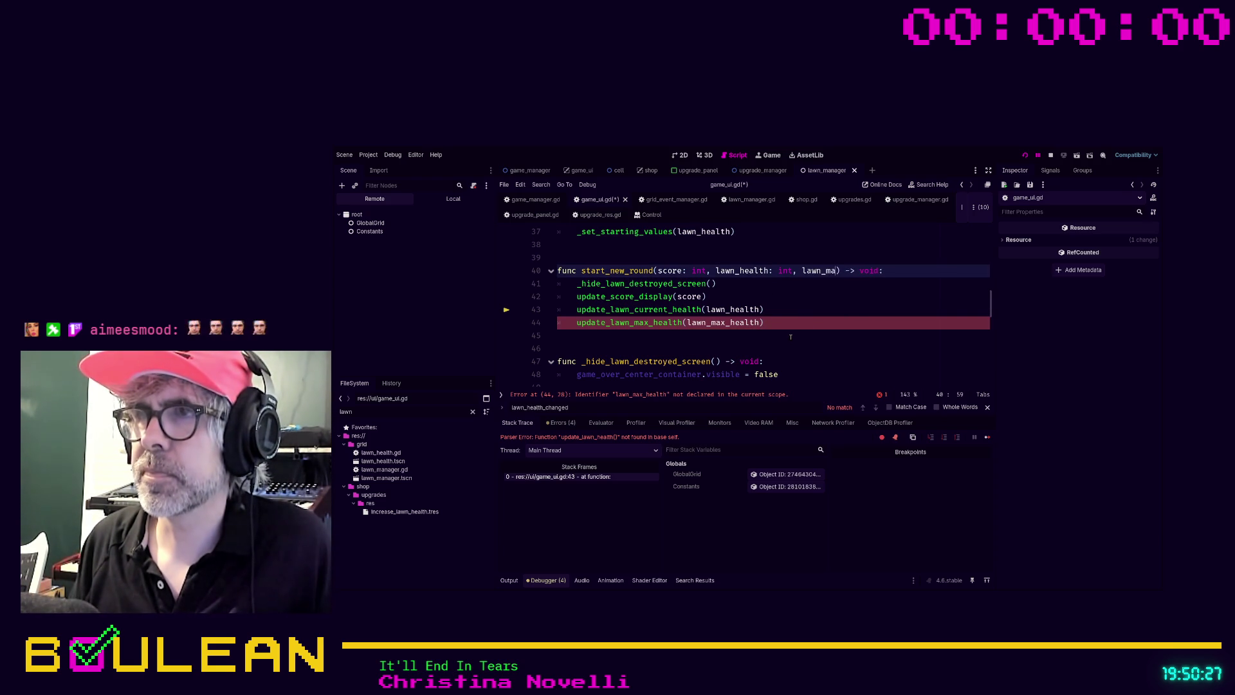
pyautogui.write('th')
pyautogui.click(814, 325)
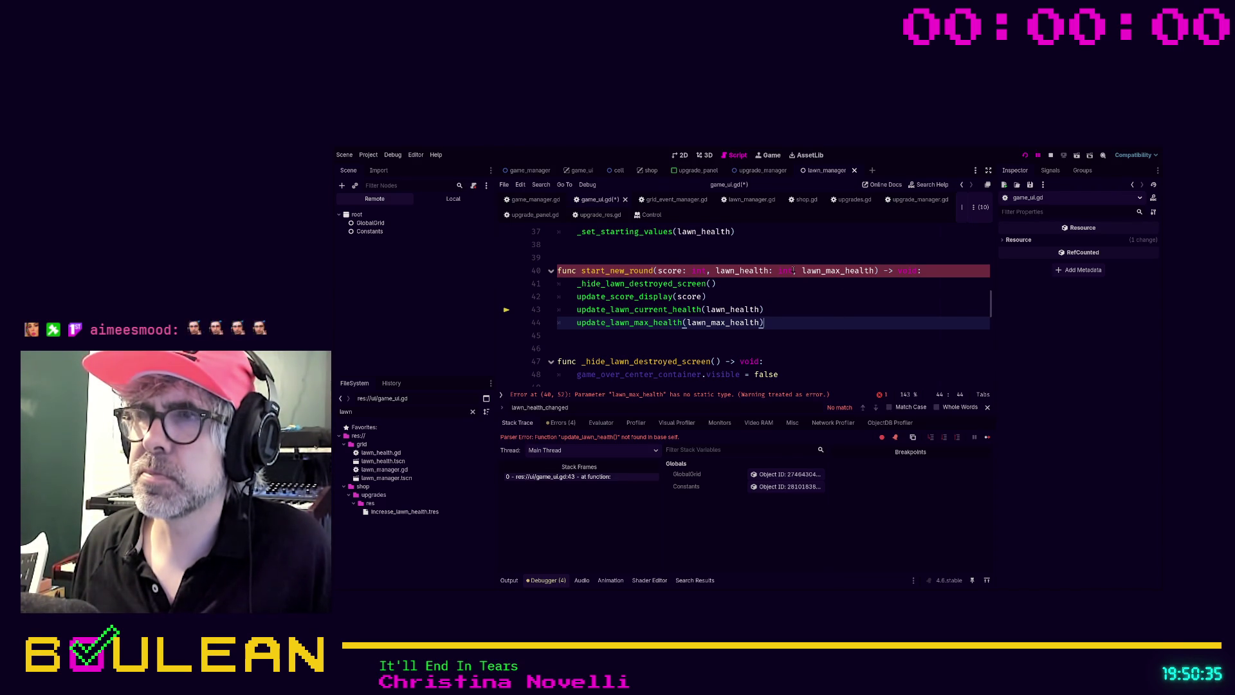
pyautogui.click(876, 271)
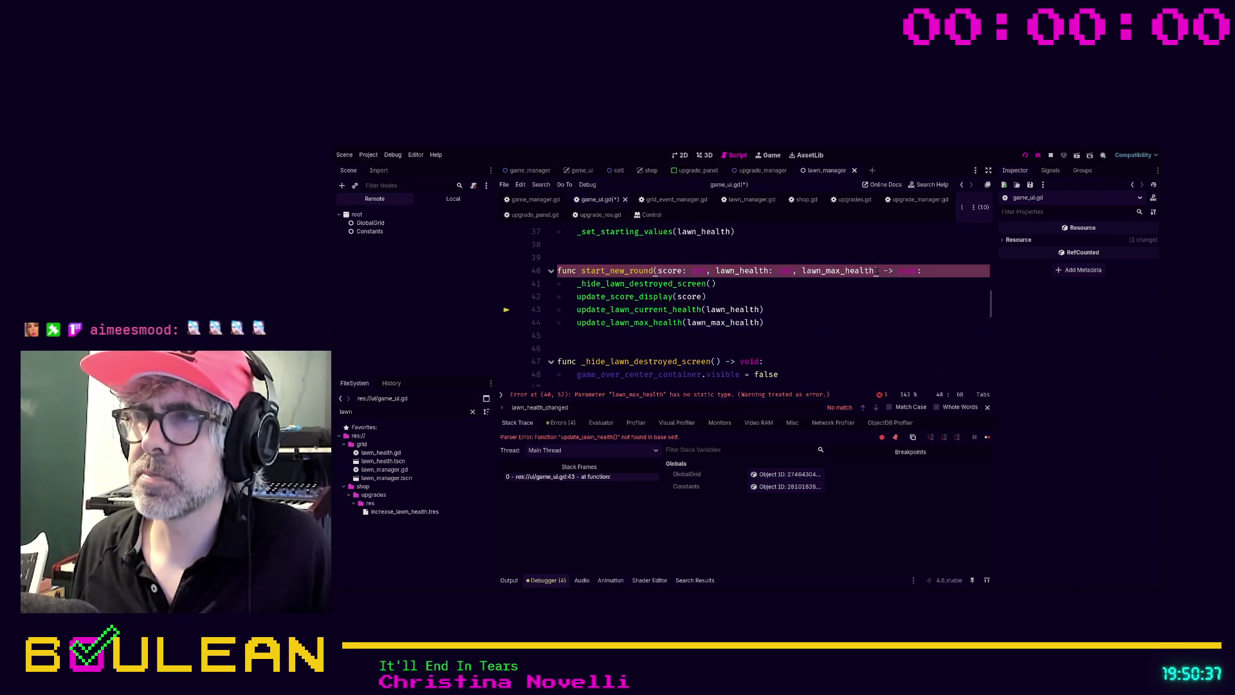
pyautogui.write(': int')
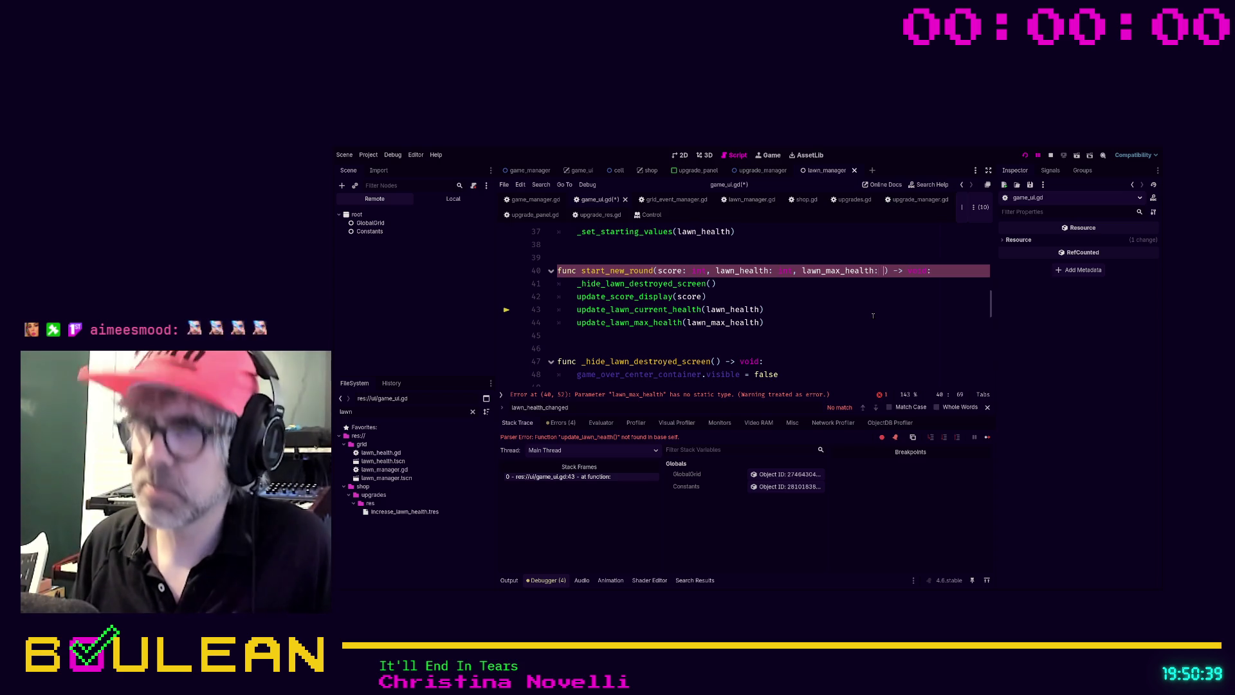
pyautogui.click(699, 344)
pyautogui.hotkey('ctrl', 's')
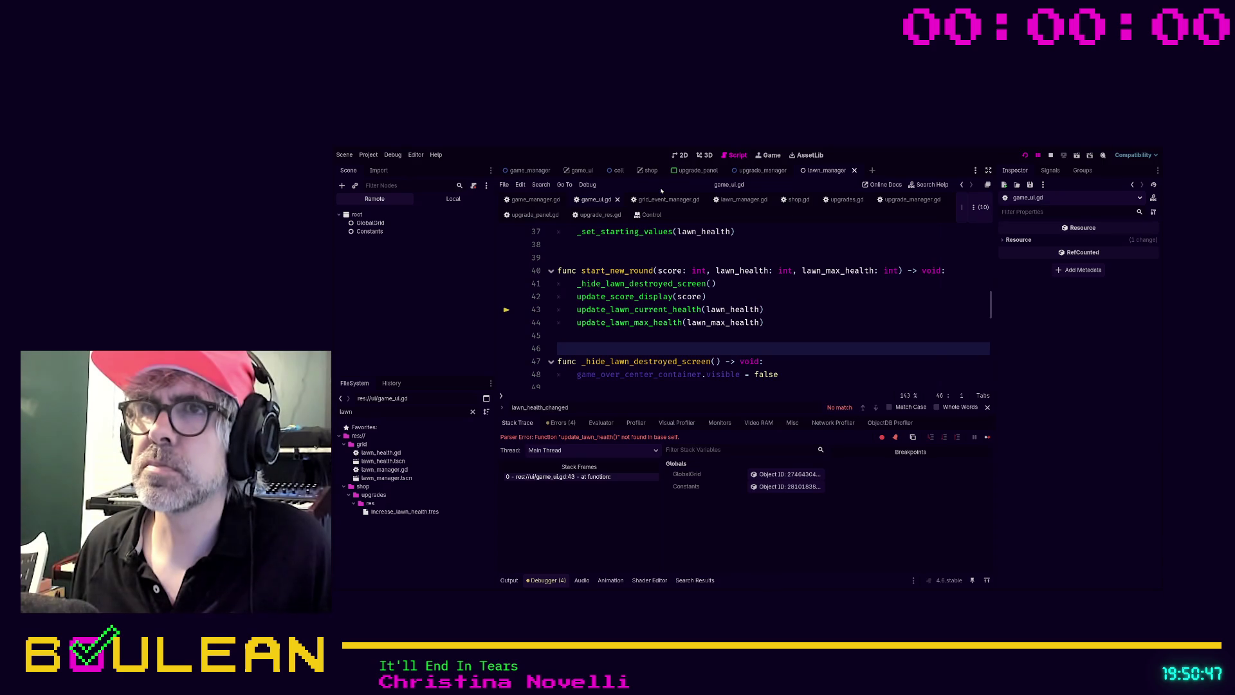
# Step: Search game_manager.gd for _start_new_round to find the game UI call
pyautogui.click(542, 201)
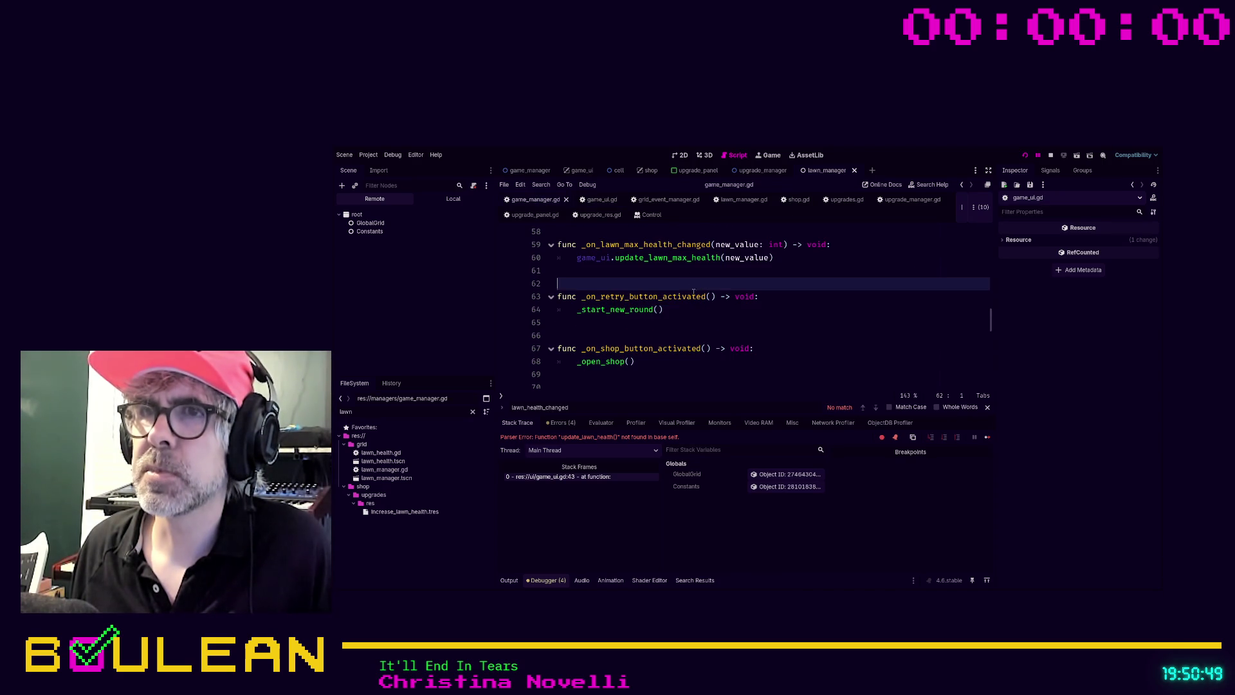
pyautogui.scroll(10, 718, 318)
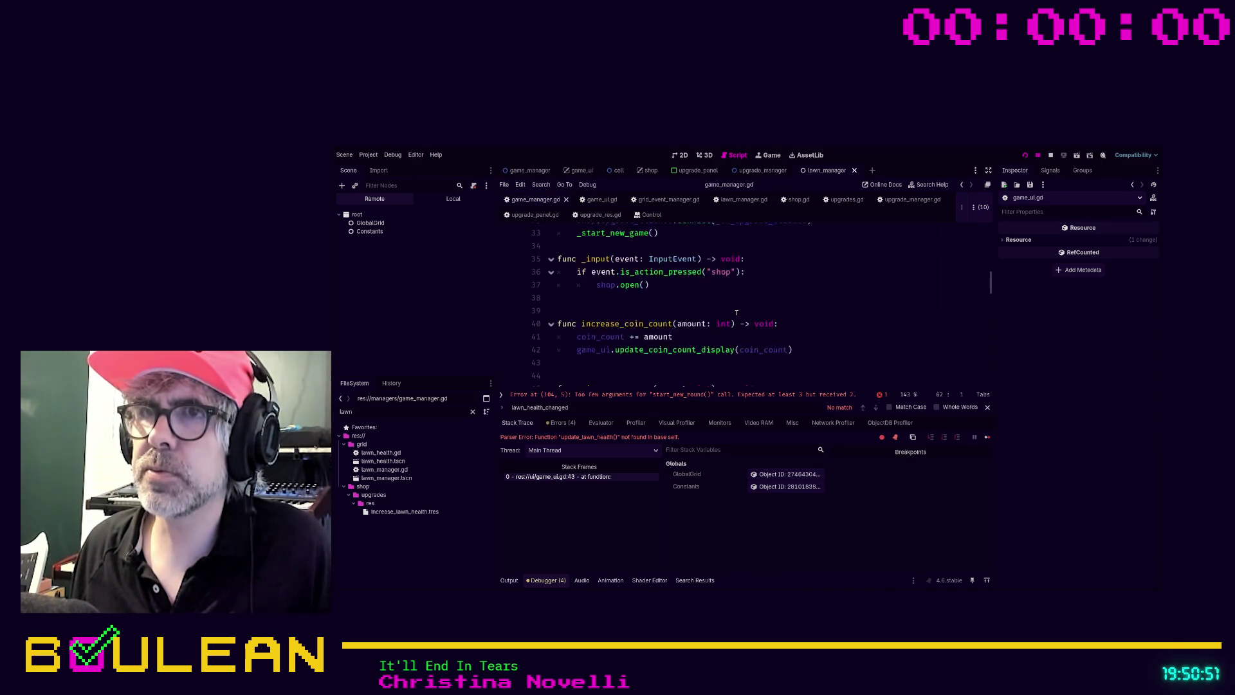
pyautogui.scroll(6, 736, 312)
pyautogui.scroll(-4, 727, 296)
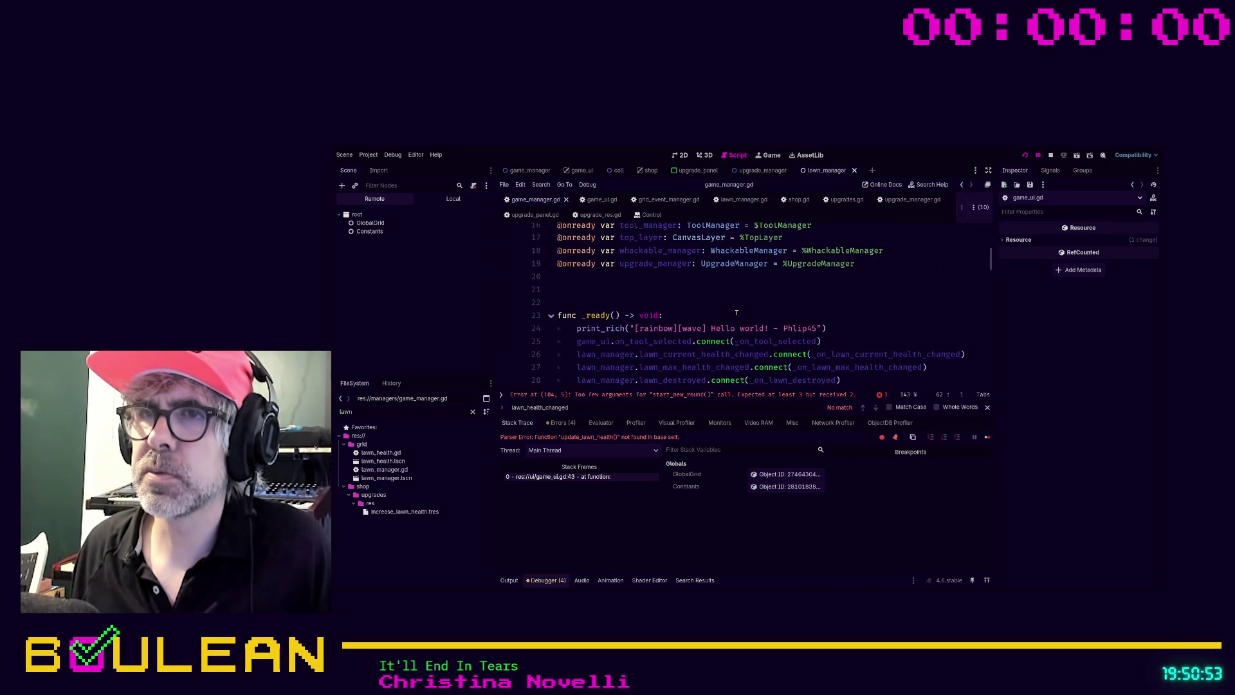
pyautogui.scroll(-4, 724, 294)
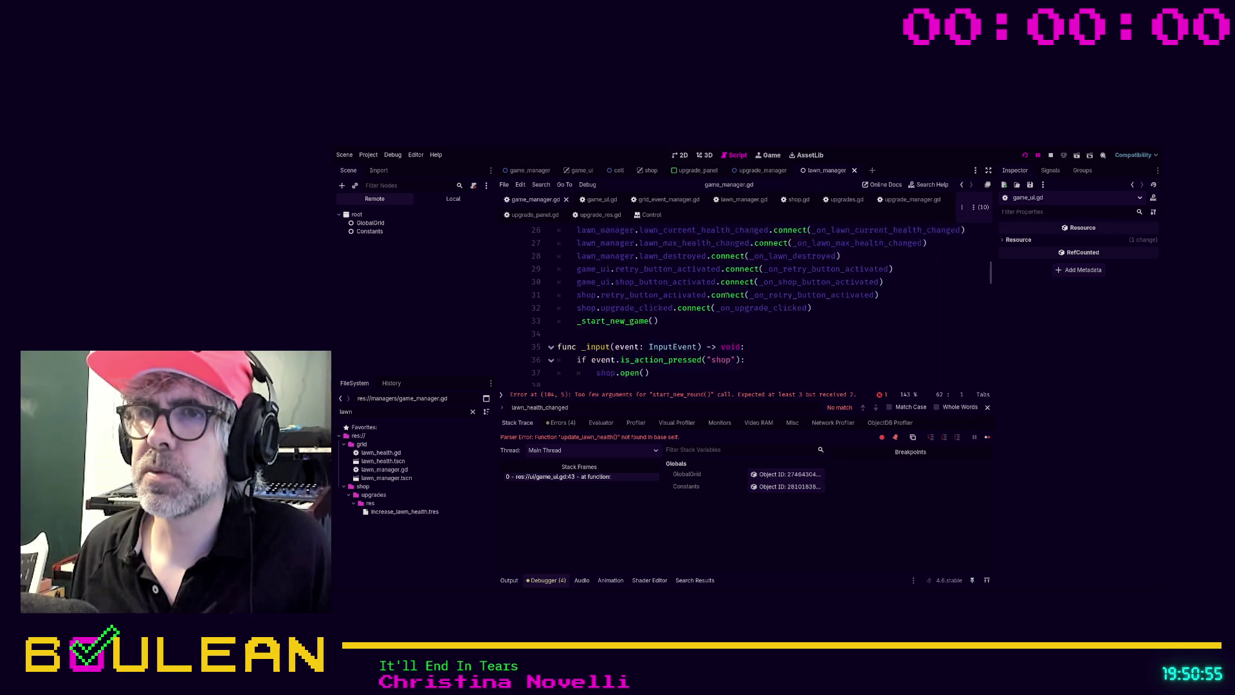
pyautogui.scroll(-7, 708, 286)
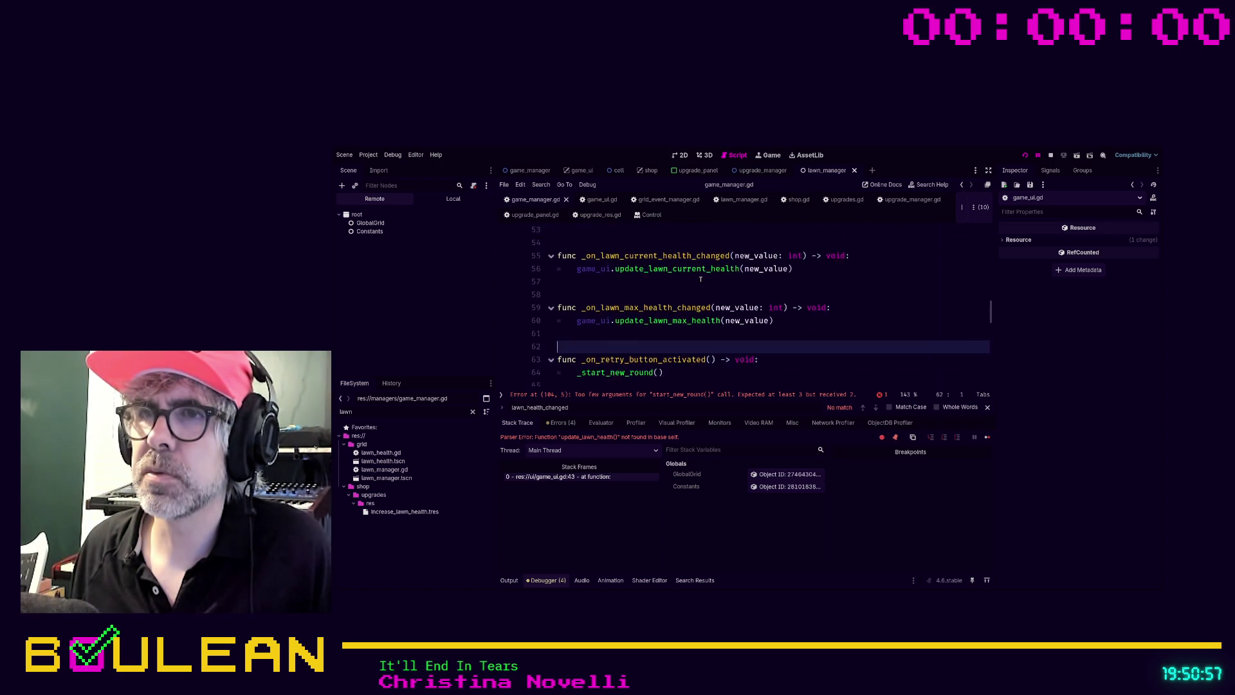
pyautogui.hotkey('ctrl', 'f')
pyautogui.write('start')
pyautogui.press('Return')
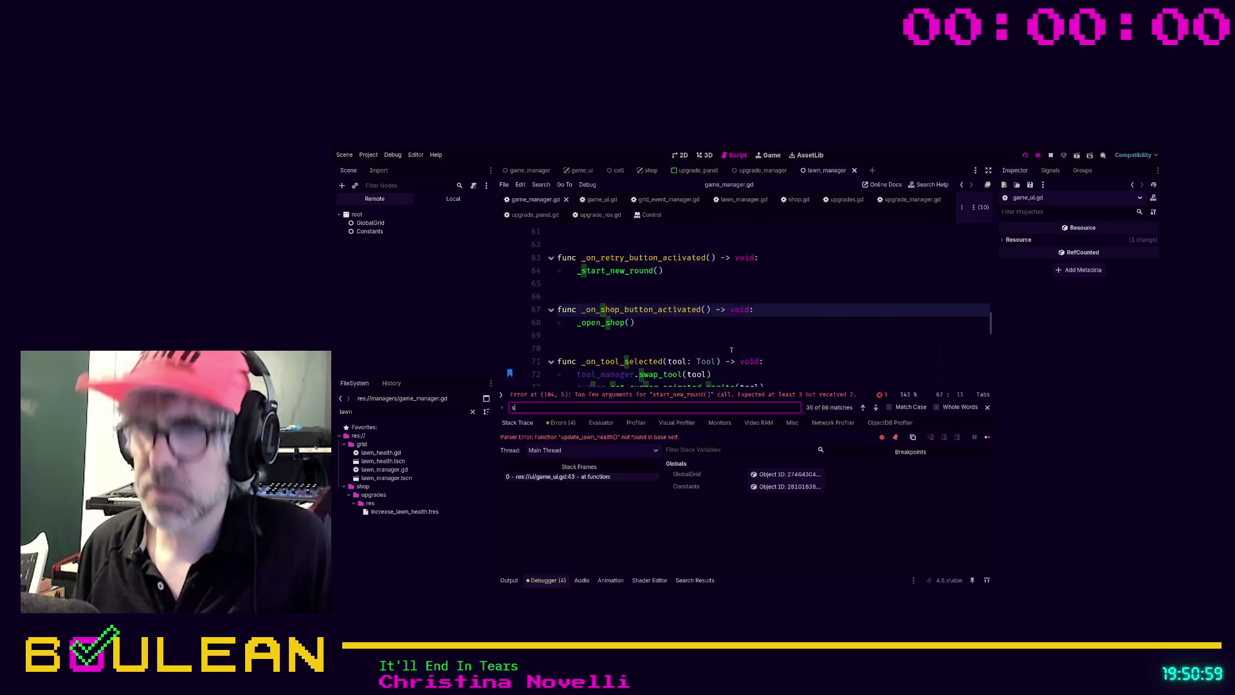
pyautogui.write('_new_roun')
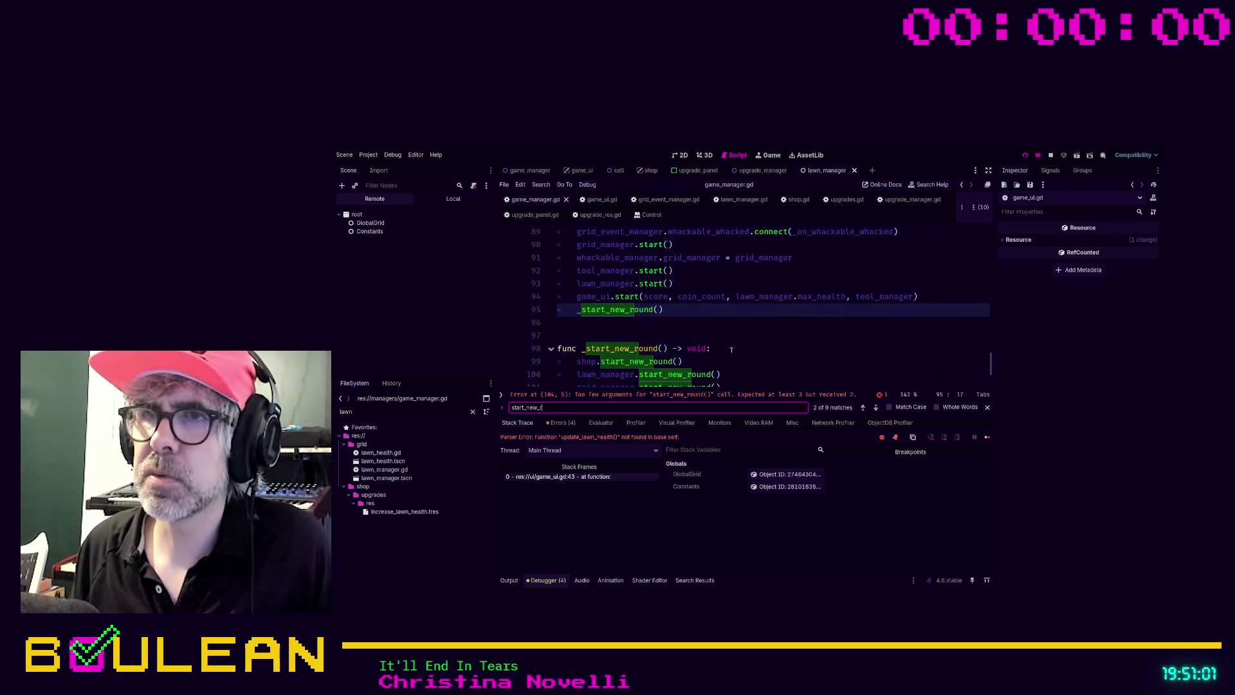
pyautogui.scroll(-2, 726, 335)
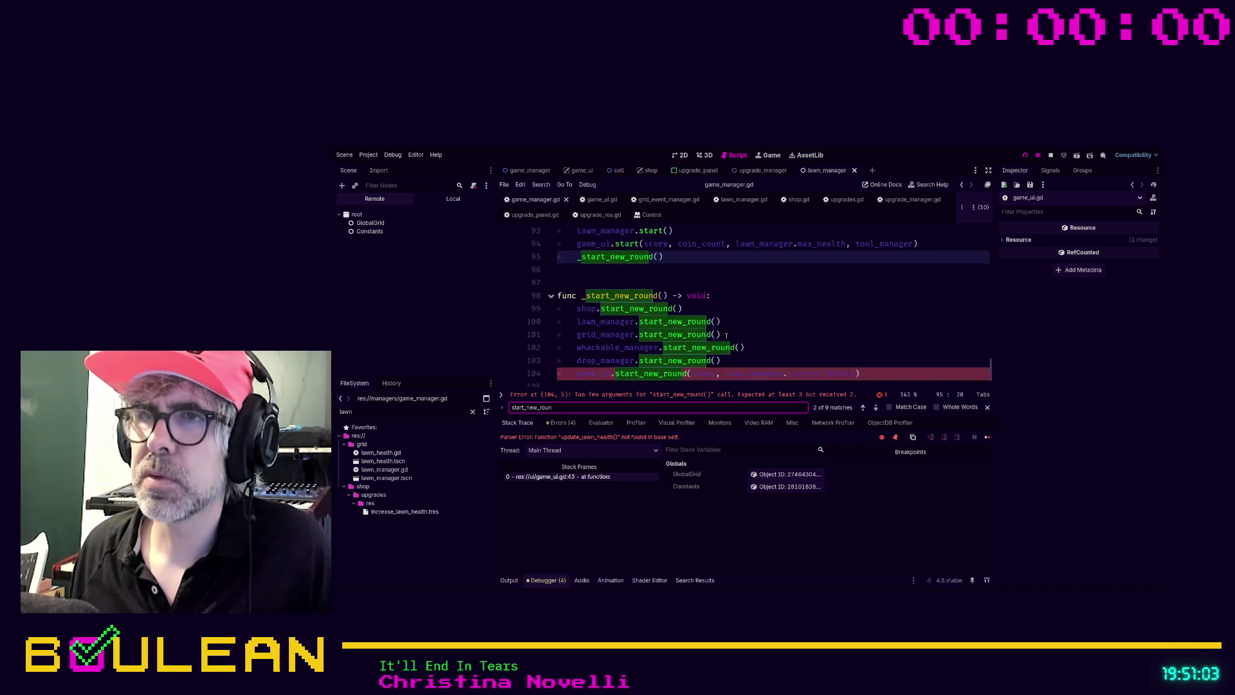
# Step: Add lawn_manager.max_health as an argument on line 104 and run the project
pyautogui.click(757, 347)
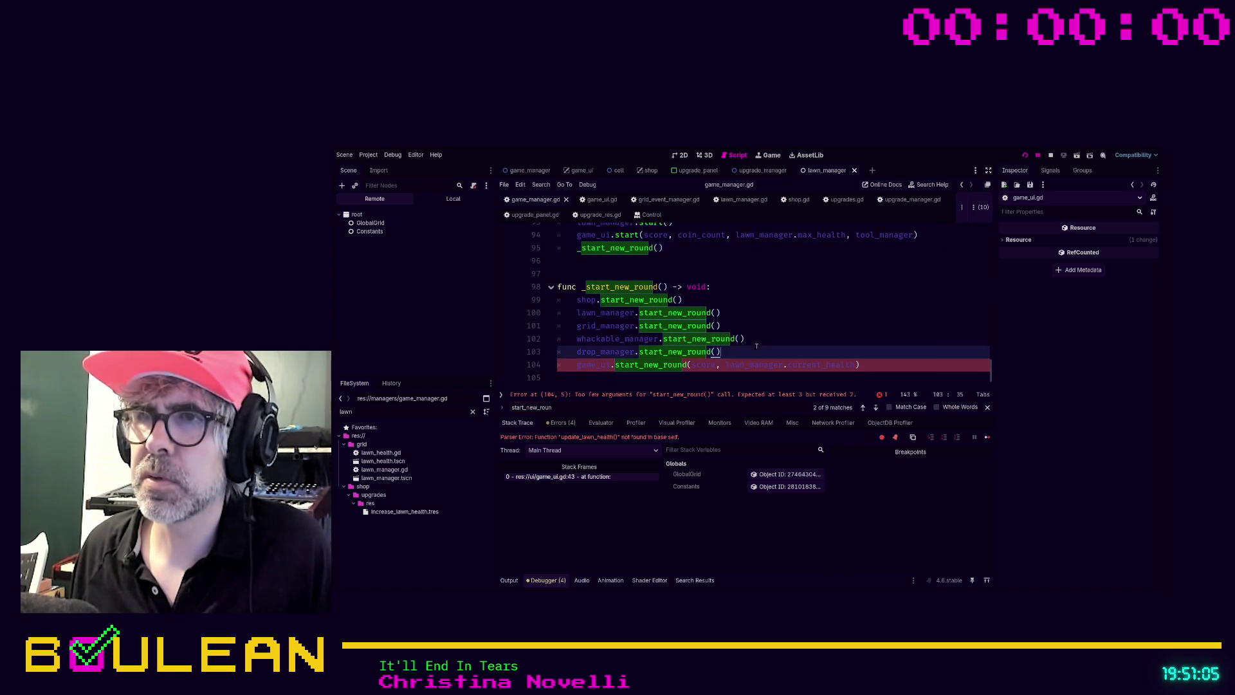
pyautogui.click(856, 364)
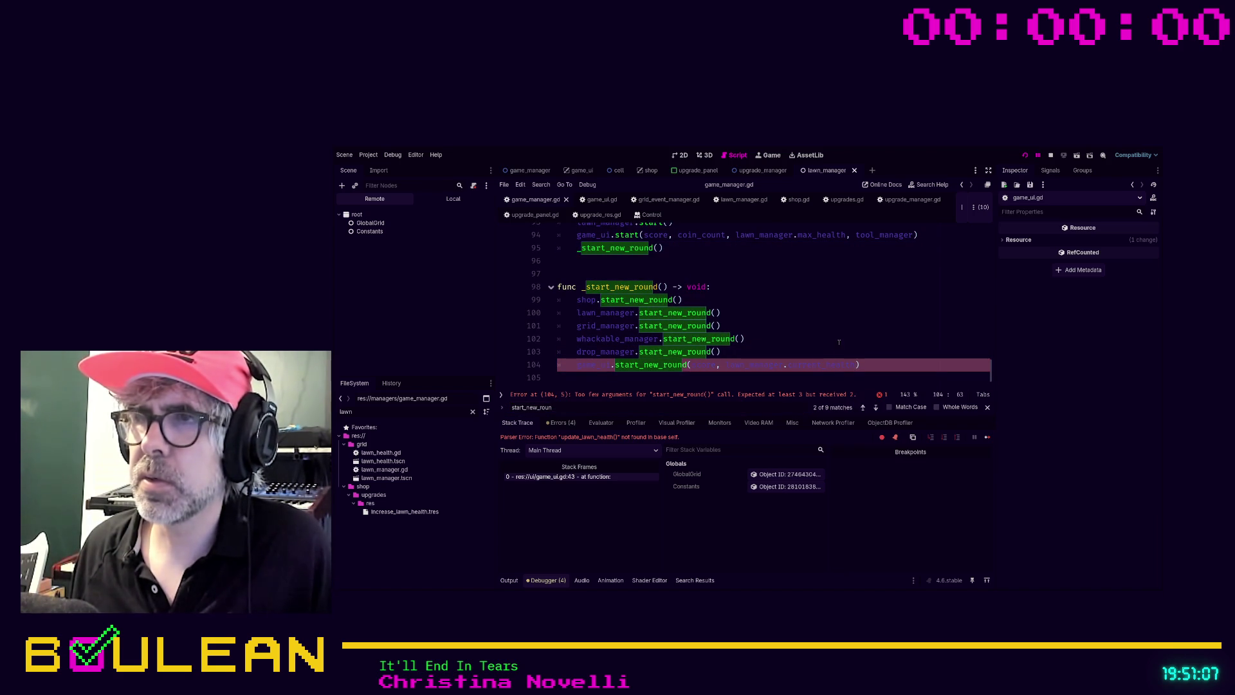
pyautogui.write(', lawn_')
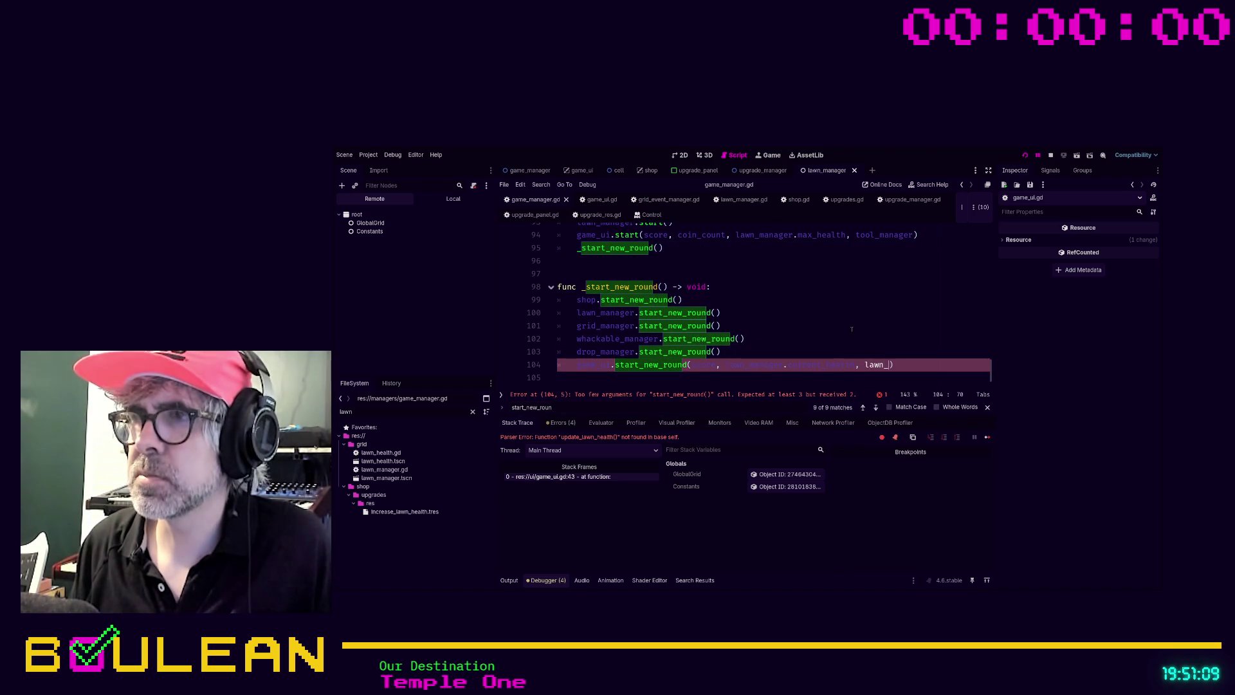
pyautogui.press('Return')
pyautogui.write('max')
pyautogui.press('Return')
pyautogui.click(862, 330)
pyautogui.press('F5')
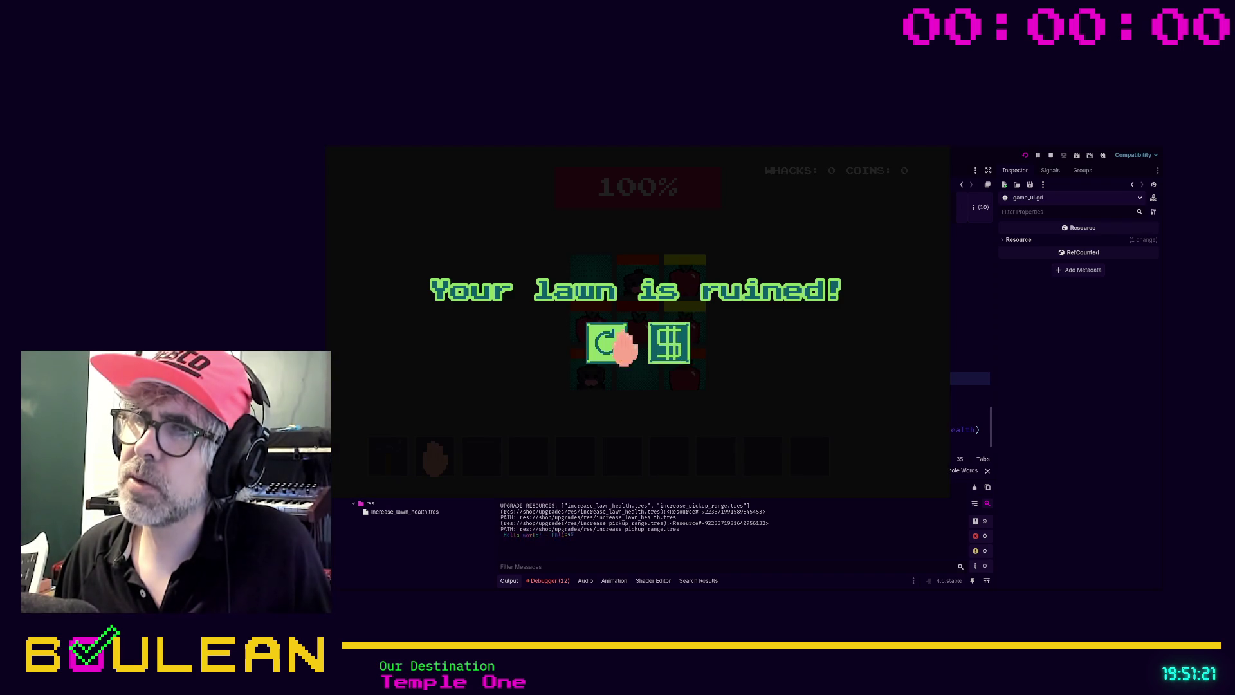
# Step: Open the shop from game over, buy Increase Lawn Health four times, and start a new round
pyautogui.click(670, 344)
pyautogui.click(607, 247)
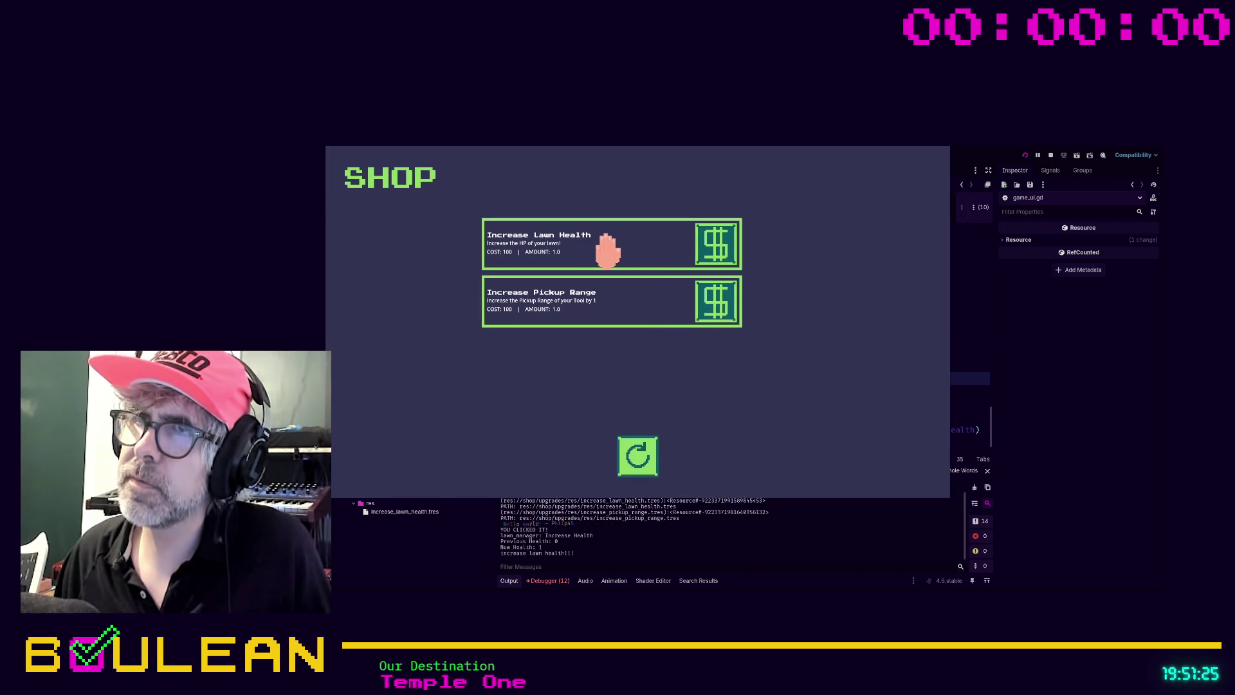
pyautogui.click(607, 249)
pyautogui.click(607, 250)
pyautogui.click(608, 250)
pyautogui.click(608, 249)
pyautogui.click(608, 249)
pyautogui.click(607, 250)
pyautogui.click(608, 250)
pyautogui.click(607, 249)
pyautogui.click(607, 250)
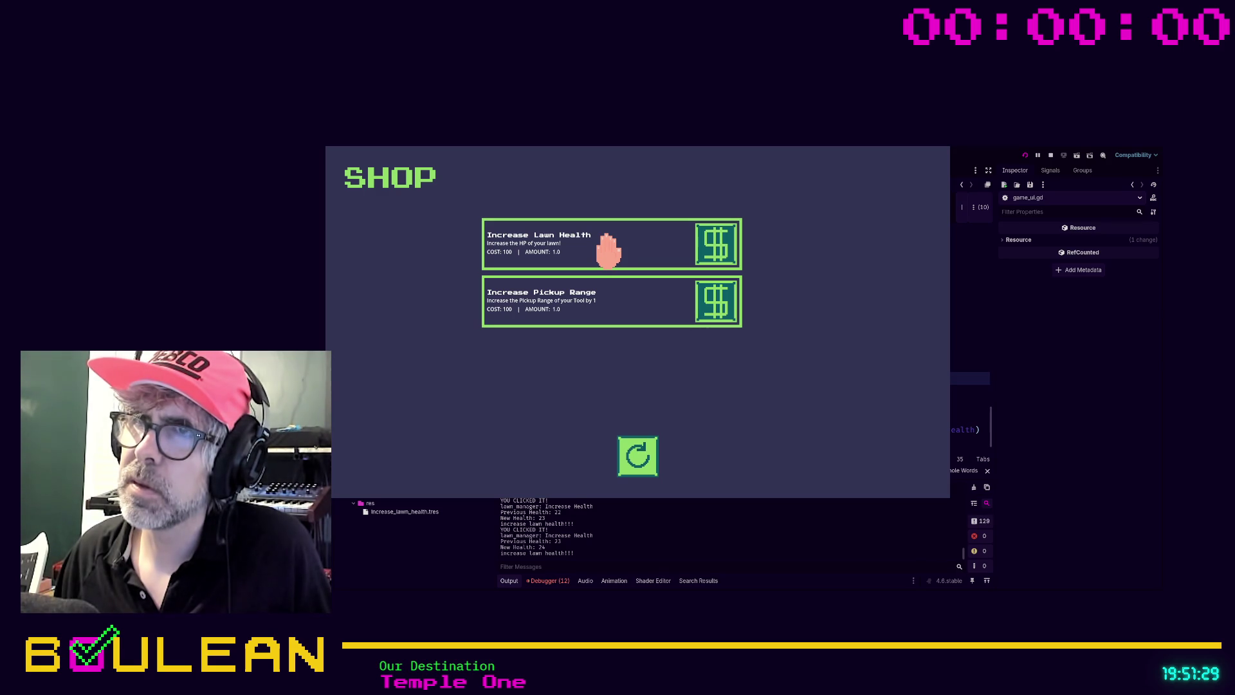
pyautogui.click(638, 458)
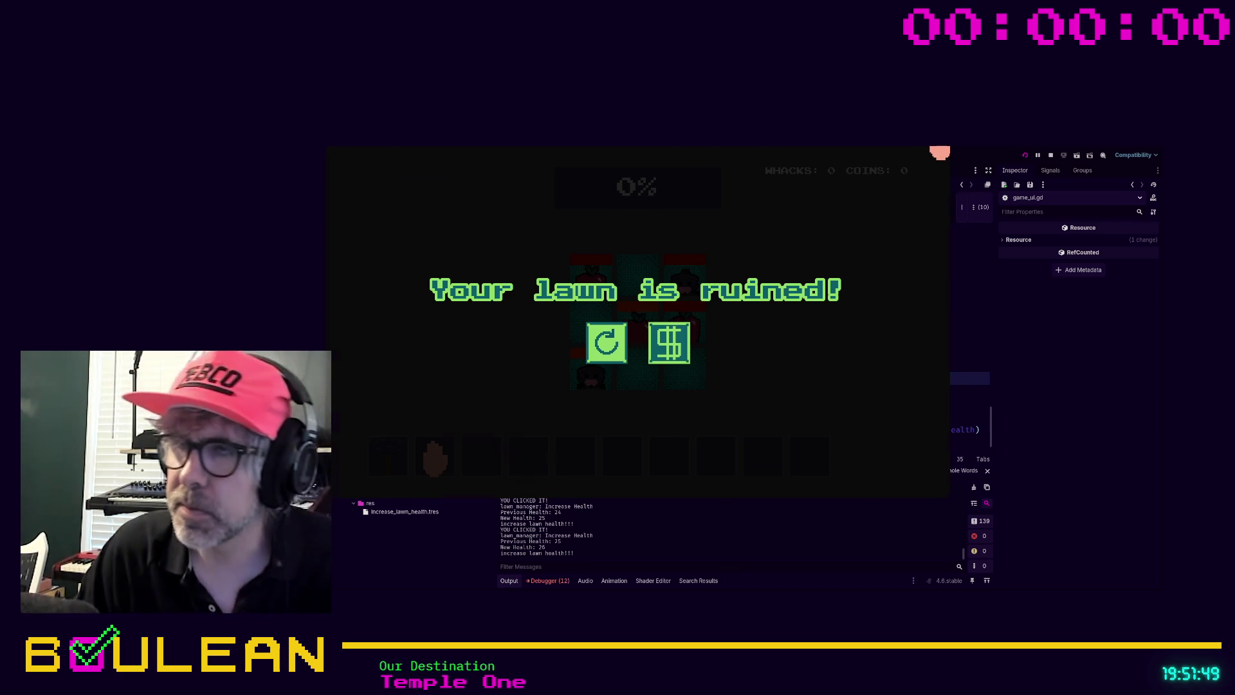
# Step: Relaunch the game, buy Increase Lawn Health twice in the shop, and close it
pyautogui.click(941, 149)
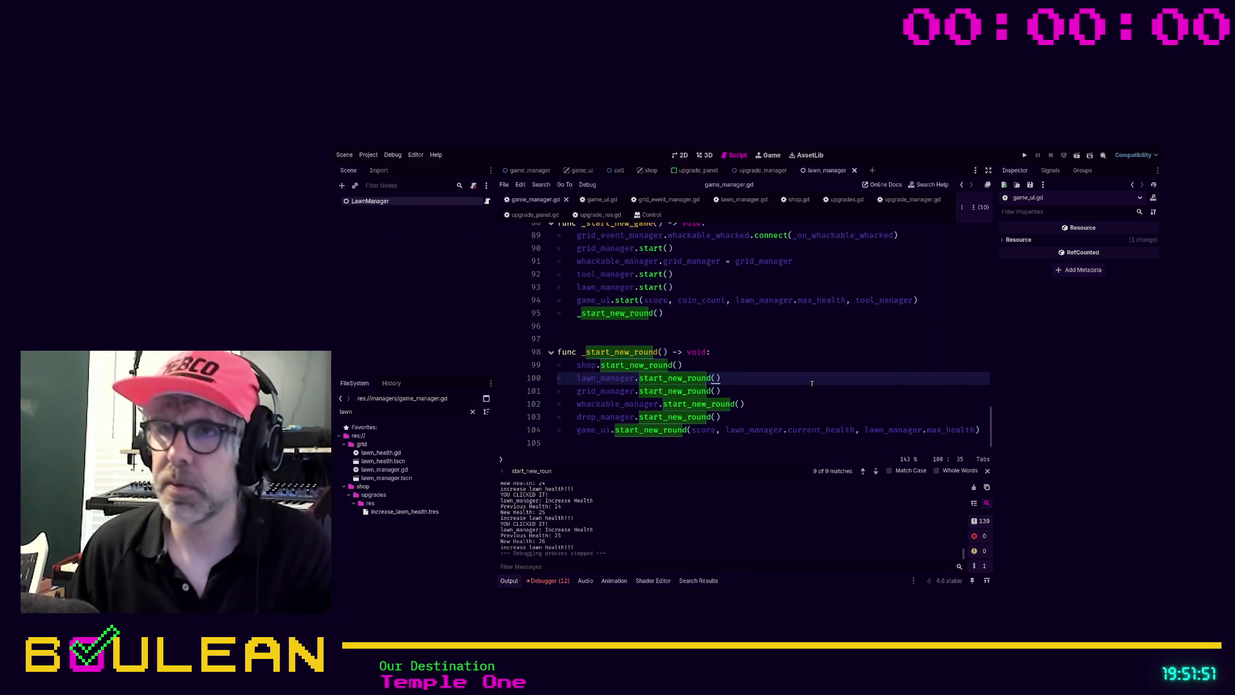
pyautogui.press('F5')
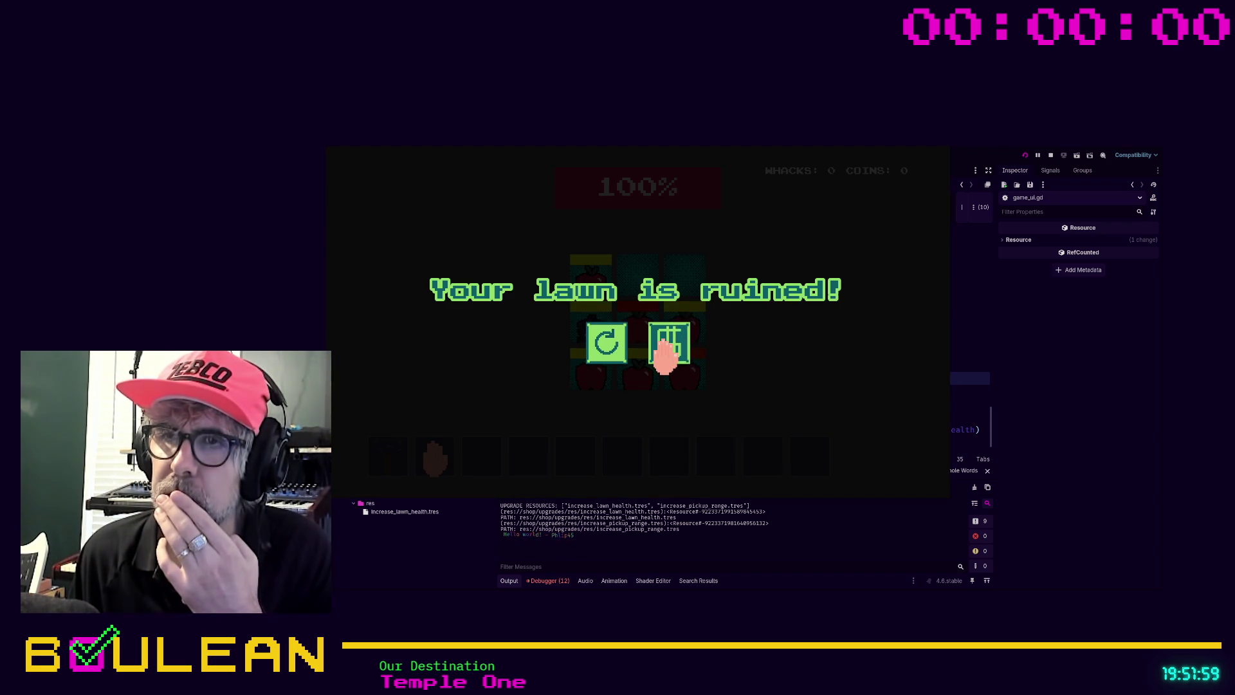
pyautogui.click(666, 351)
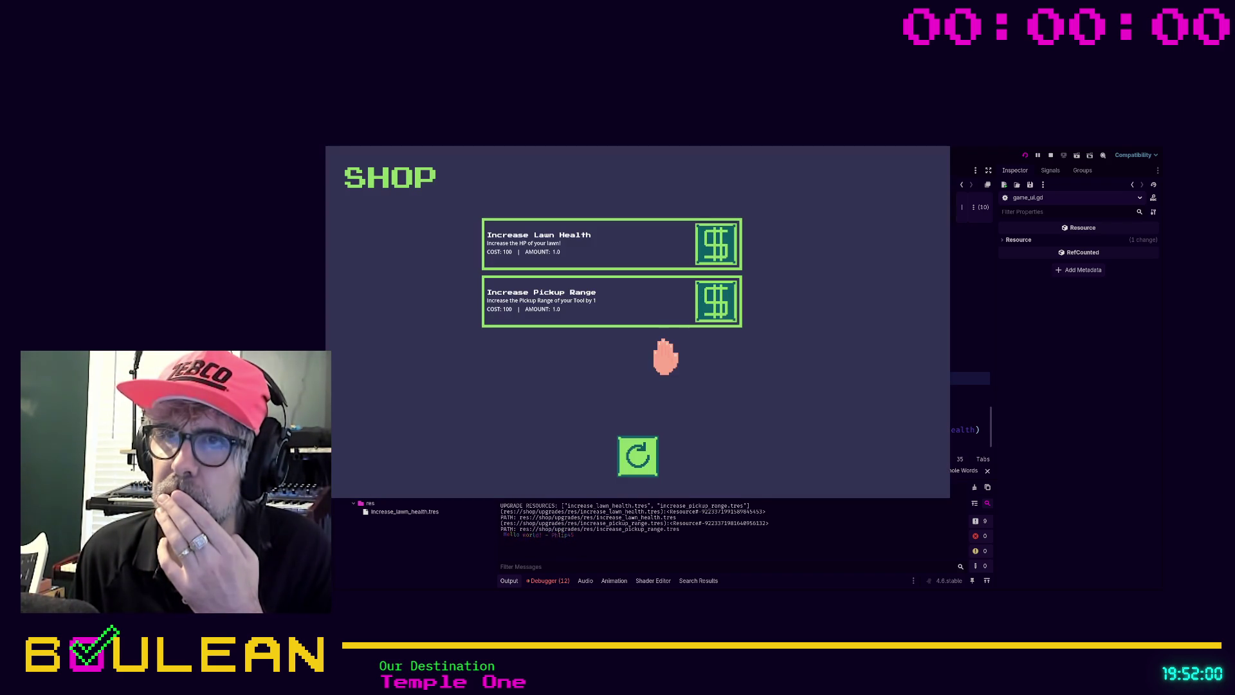
pyautogui.click(582, 251)
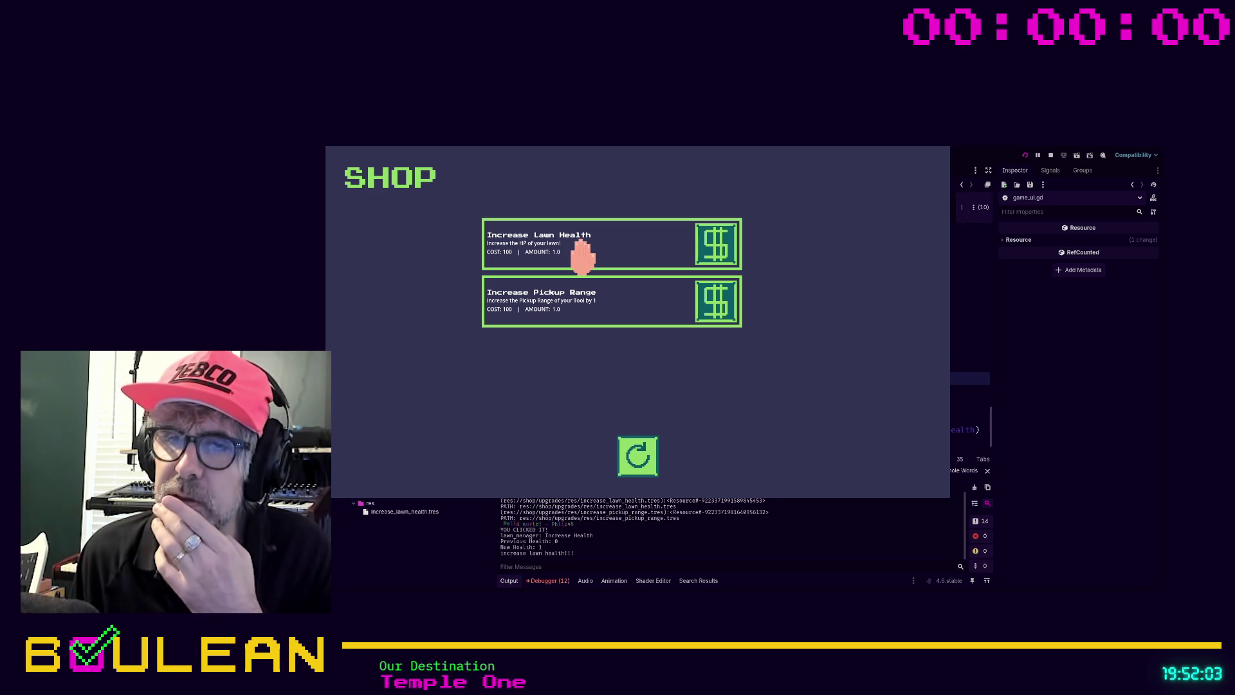
pyautogui.click(582, 254)
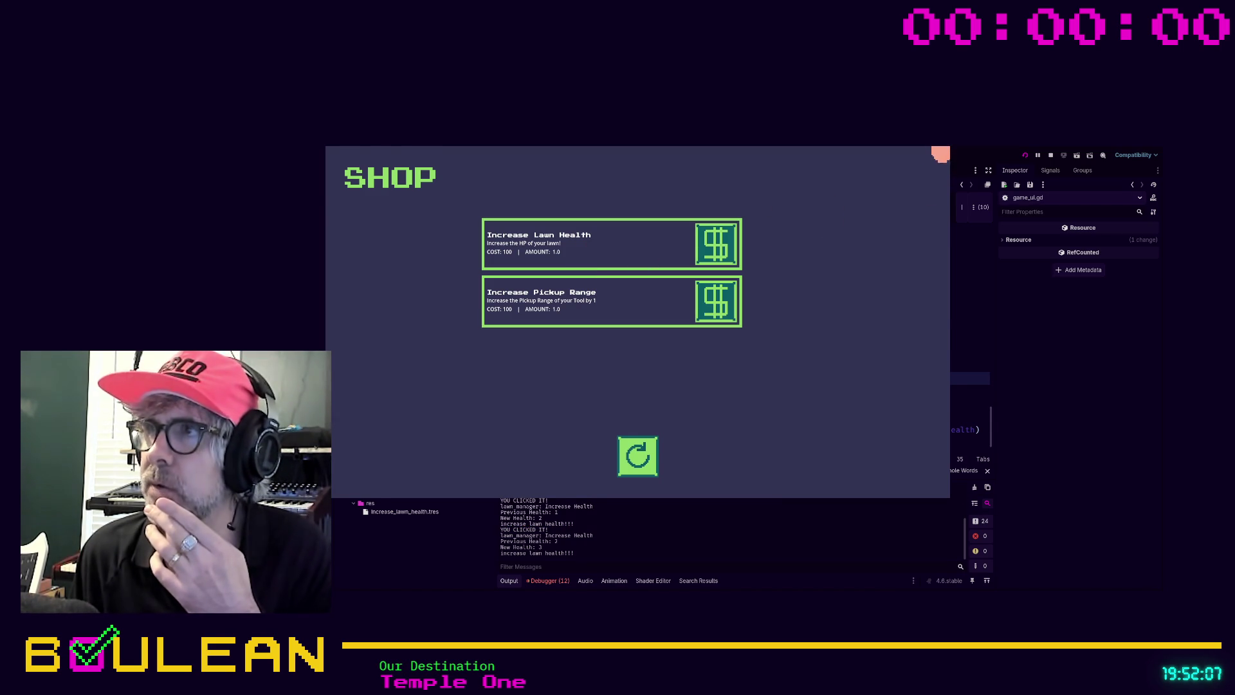
pyautogui.click(940, 152)
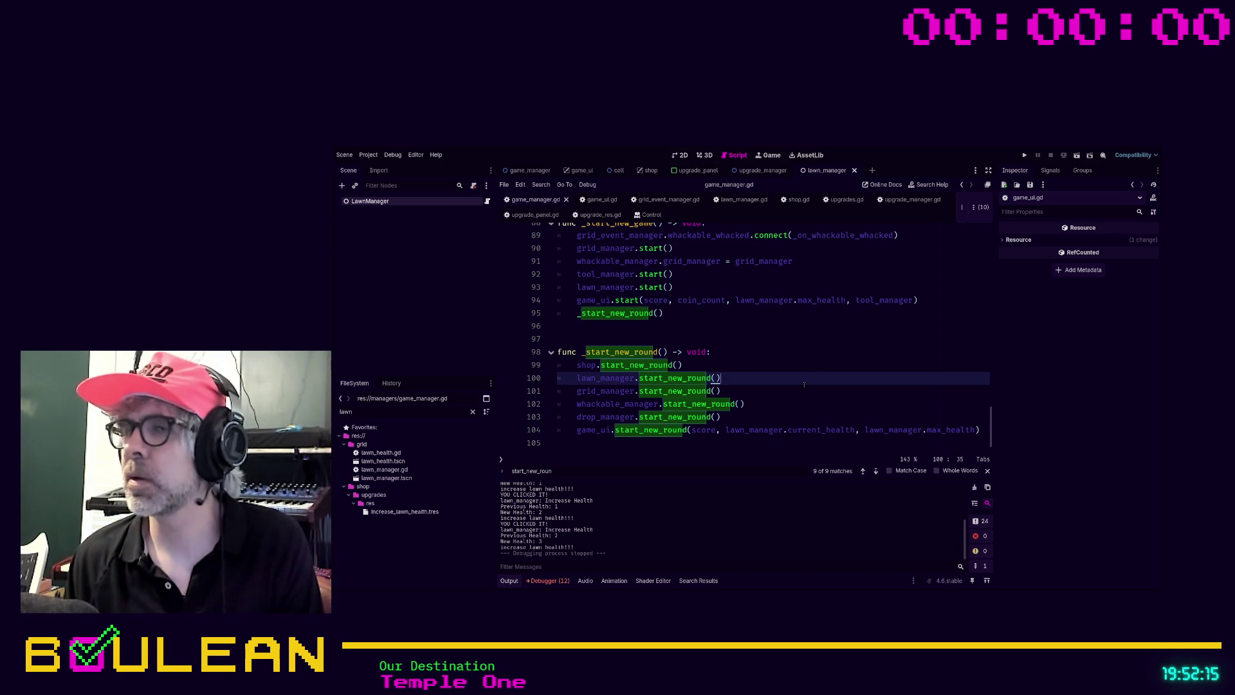
# Step: Run and close the game again, then select LawnManager to view its Starting Health
pyautogui.click(779, 402)
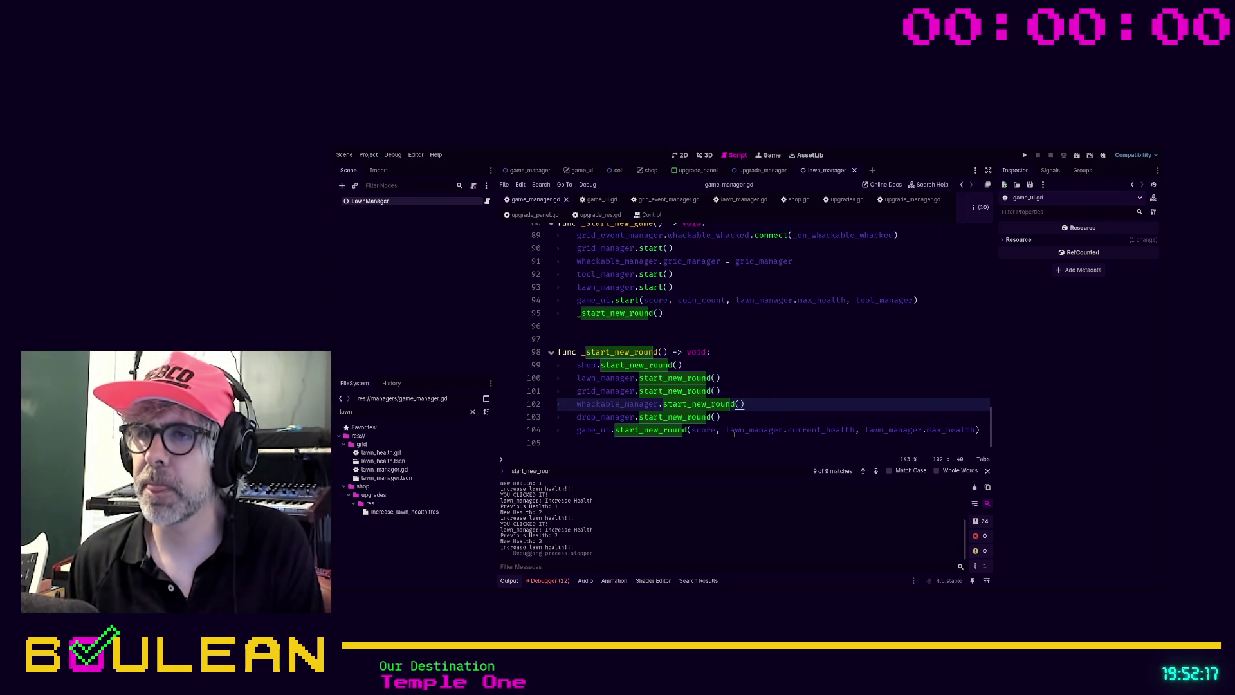
pyautogui.click(711, 445)
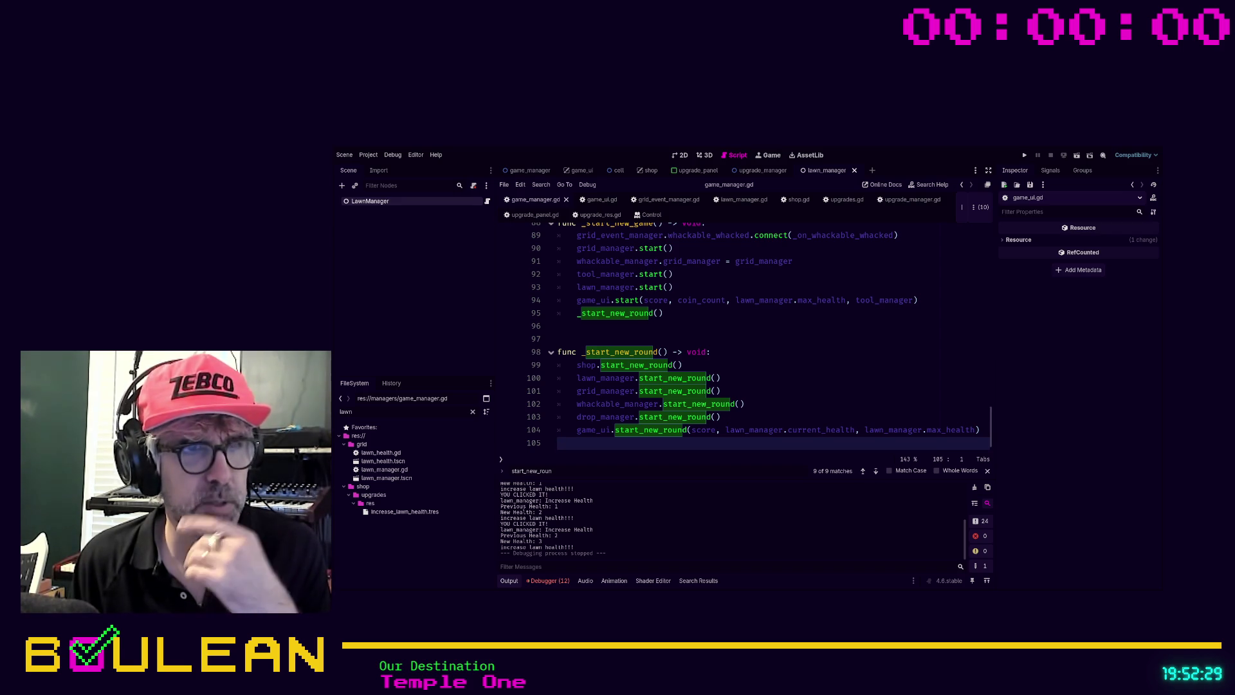
pyautogui.click(819, 353)
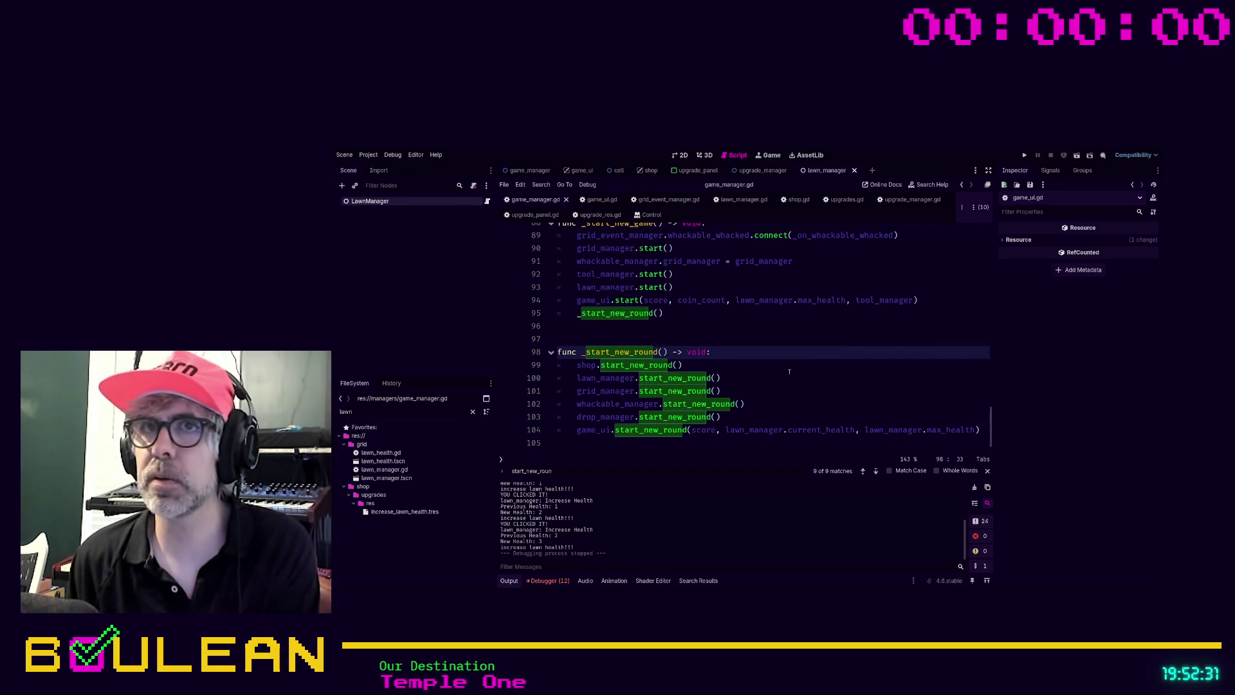
pyautogui.press('F5')
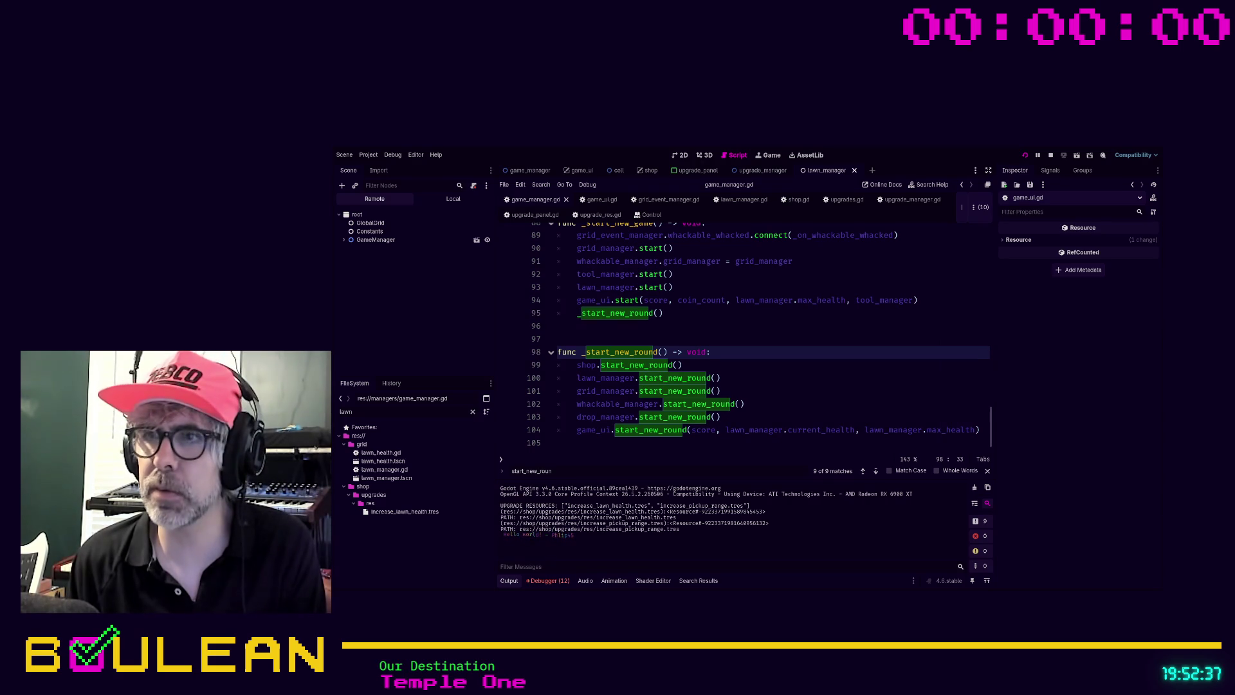
pyautogui.hotkey('alt', 'Tab')
pyautogui.hotkey('alt', 'F4')
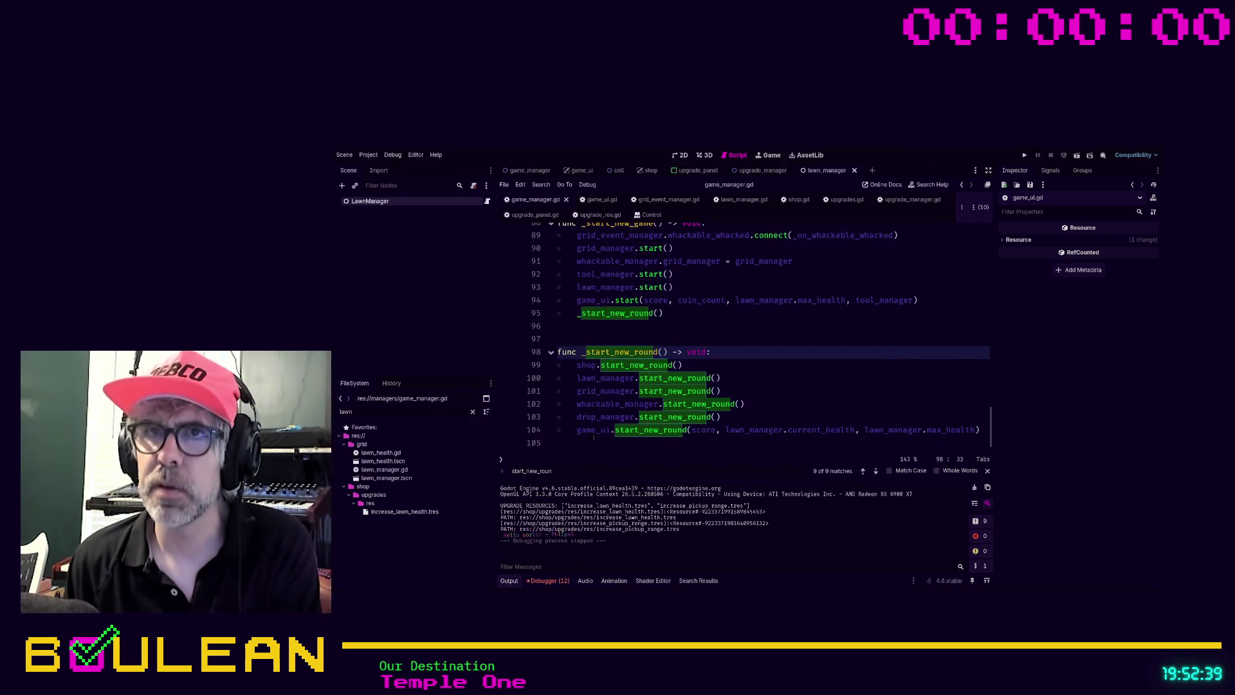
pyautogui.click(405, 200)
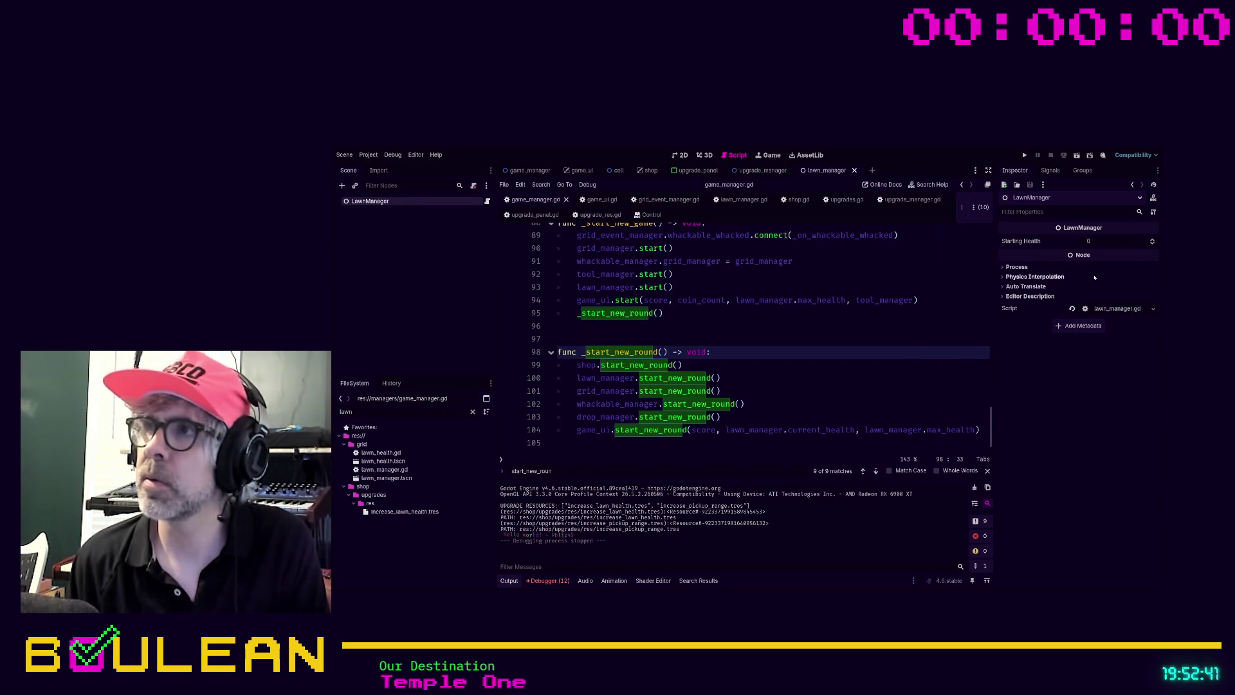
# Step: Set LawnManager's Starting Health to 1500, save, test-run with a restart, then stop
pyautogui.click(1087, 244)
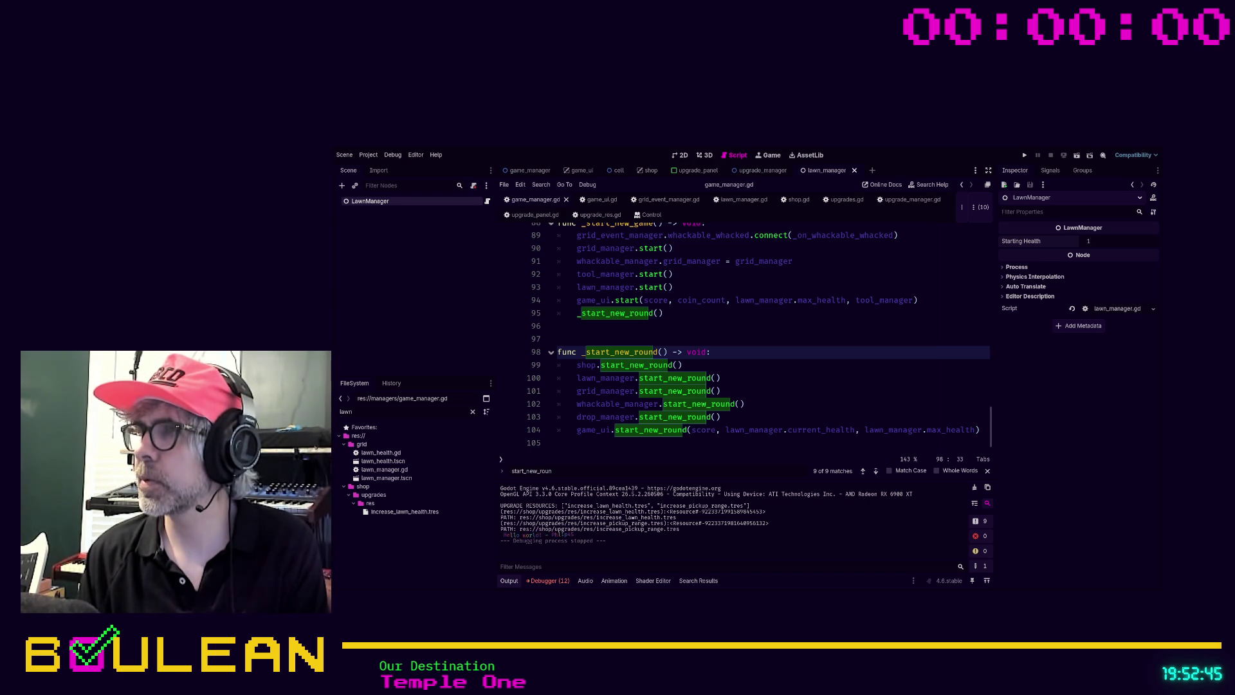
pyautogui.press('Return')
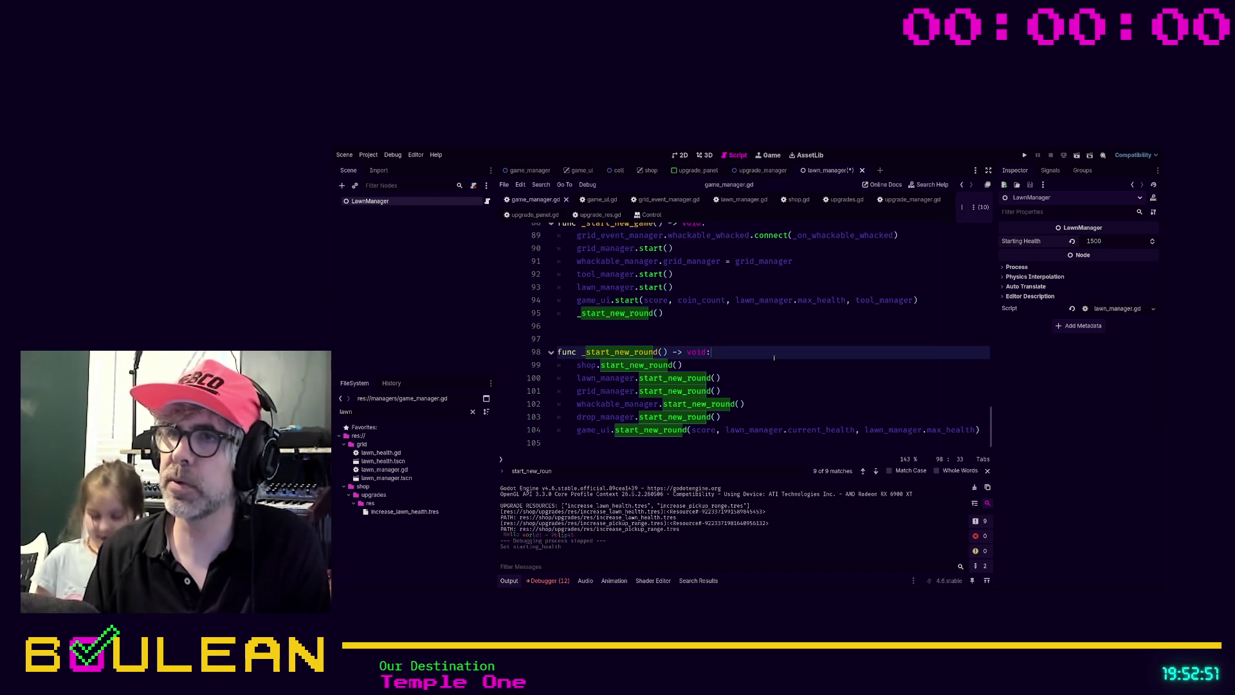
pyautogui.hotkey('ctrl', 's')
pyautogui.click(723, 365)
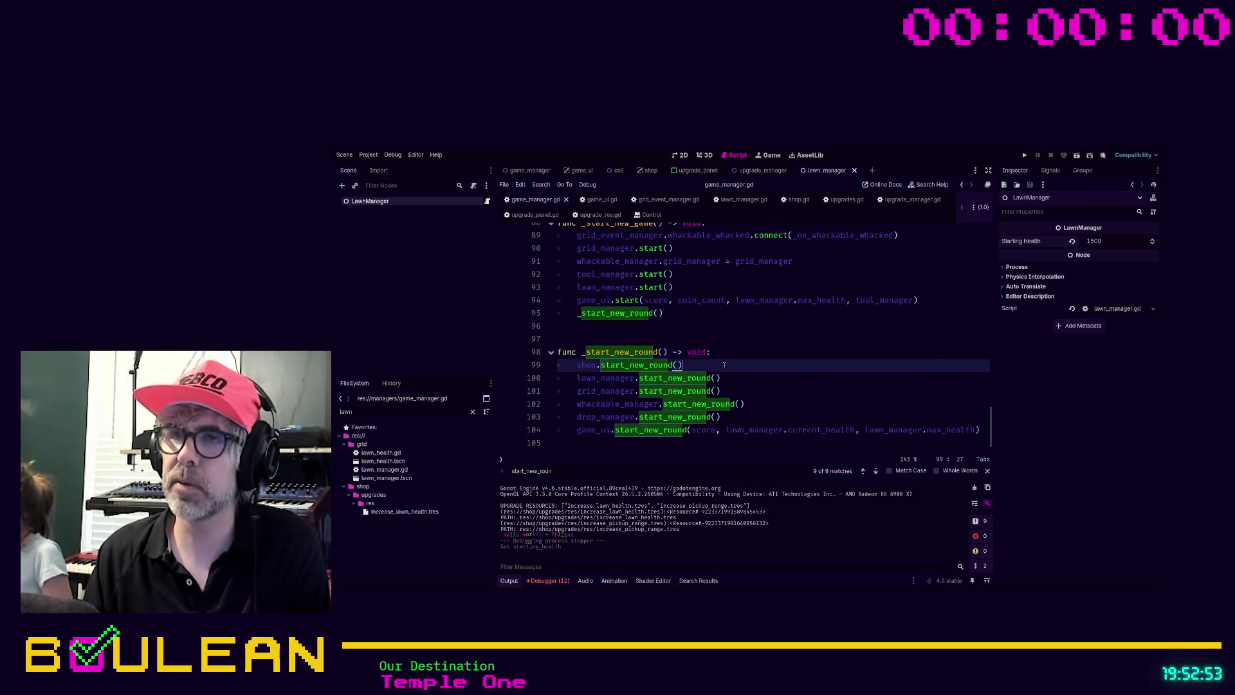
pyautogui.press('F5')
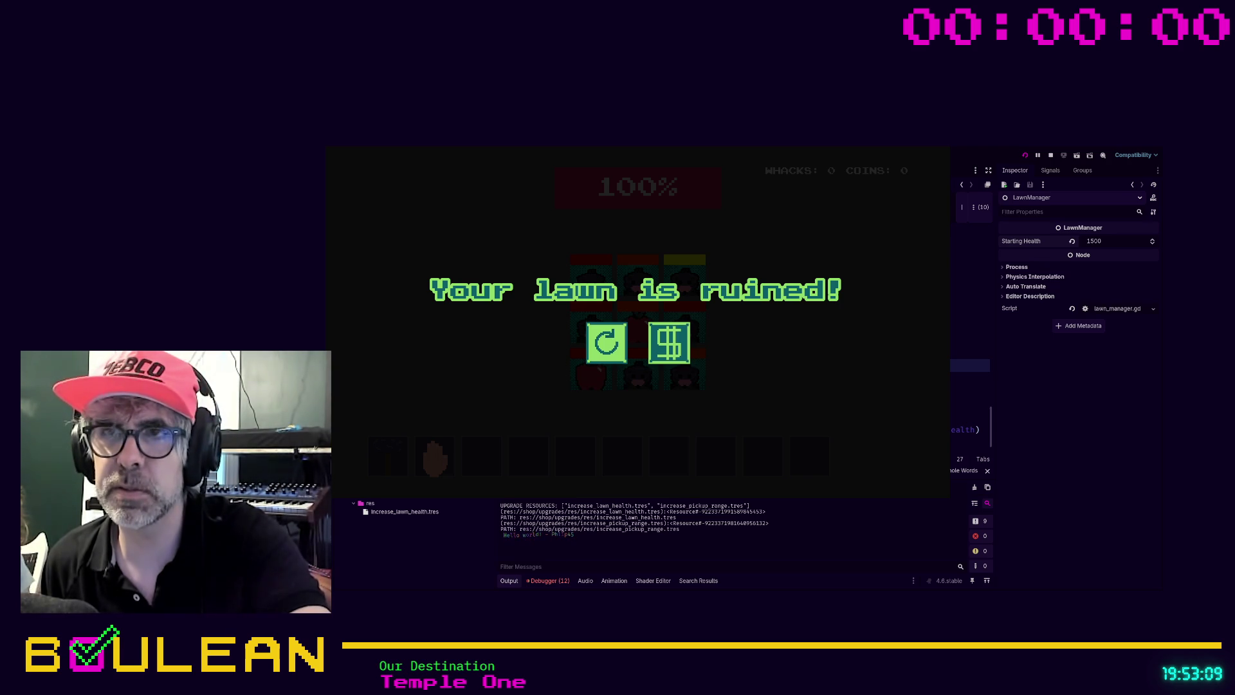
pyautogui.click(604, 347)
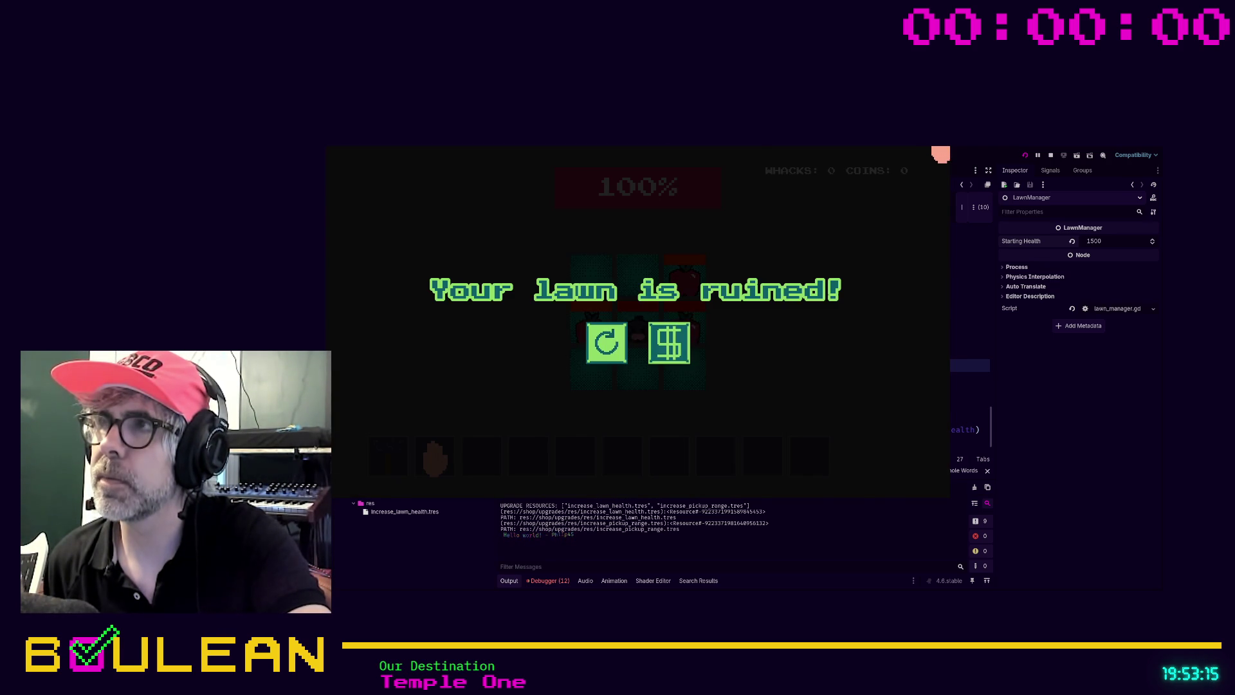
pyautogui.click(1051, 155)
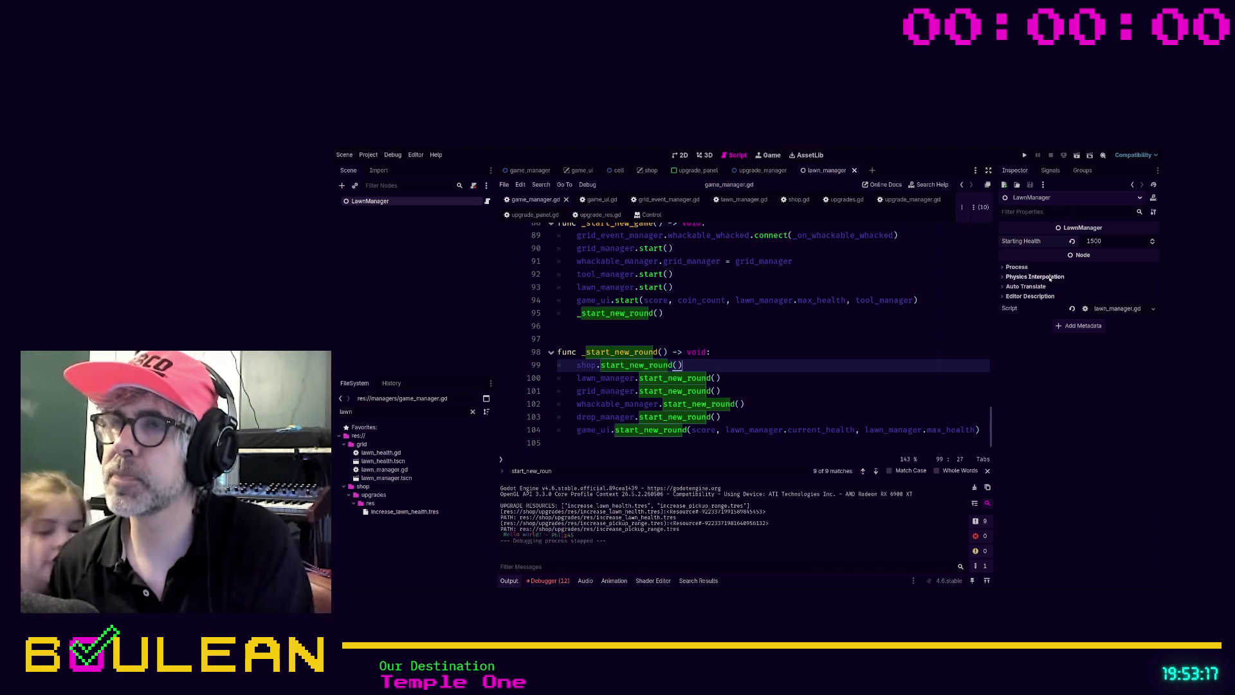
# Step: Review game_manager.gd's _ready code, add a blank line after _start_new_game(), and save
pyautogui.click(929, 327)
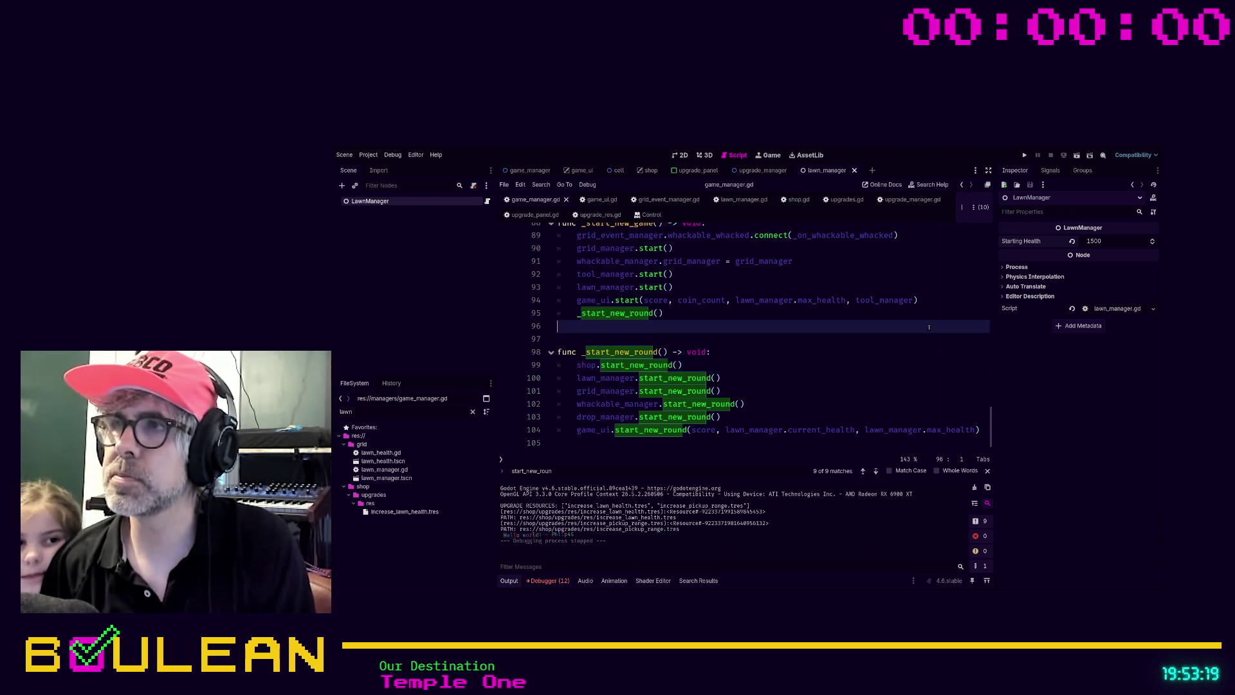
pyautogui.scroll(7, 861, 316)
pyautogui.scroll(19, 861, 315)
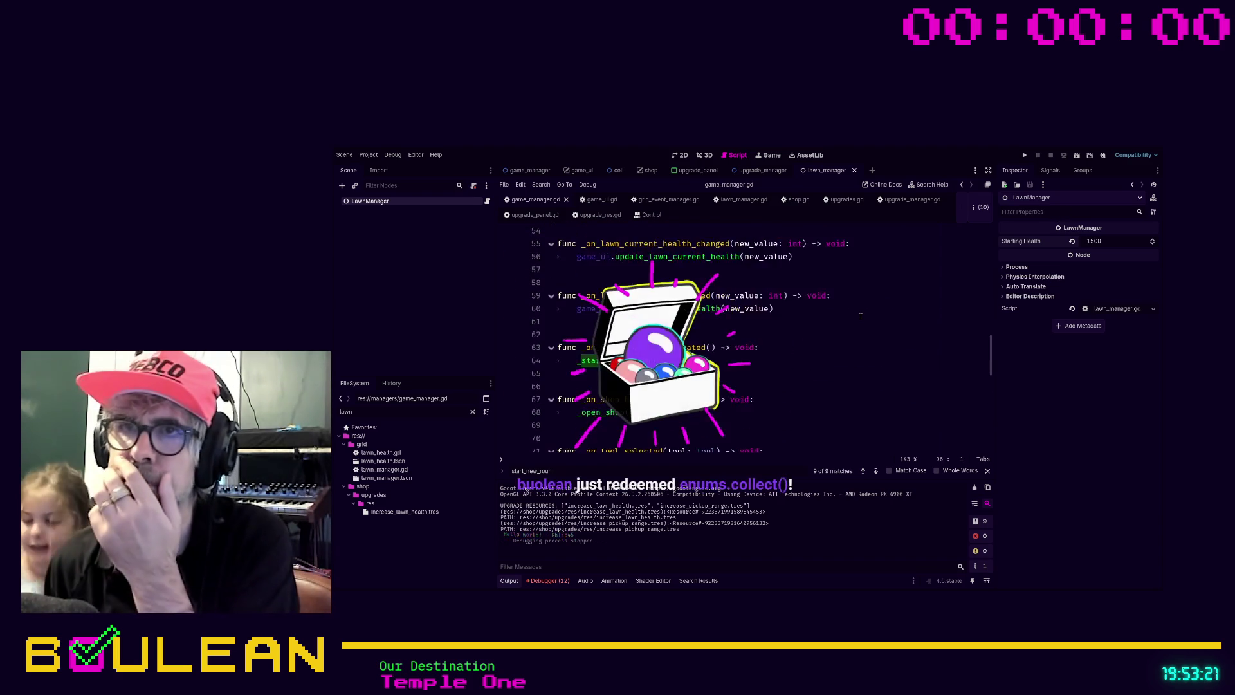
pyautogui.scroll(1, 861, 316)
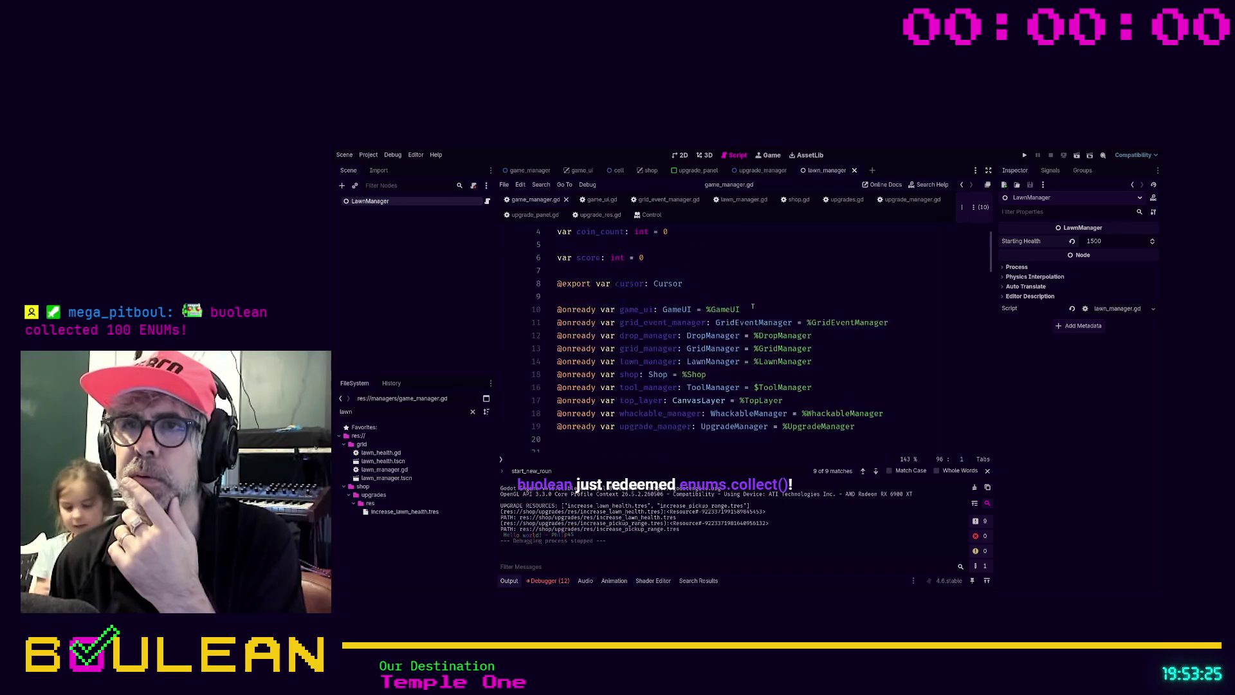
pyautogui.scroll(-3, 753, 307)
pyautogui.scroll(-2, 753, 307)
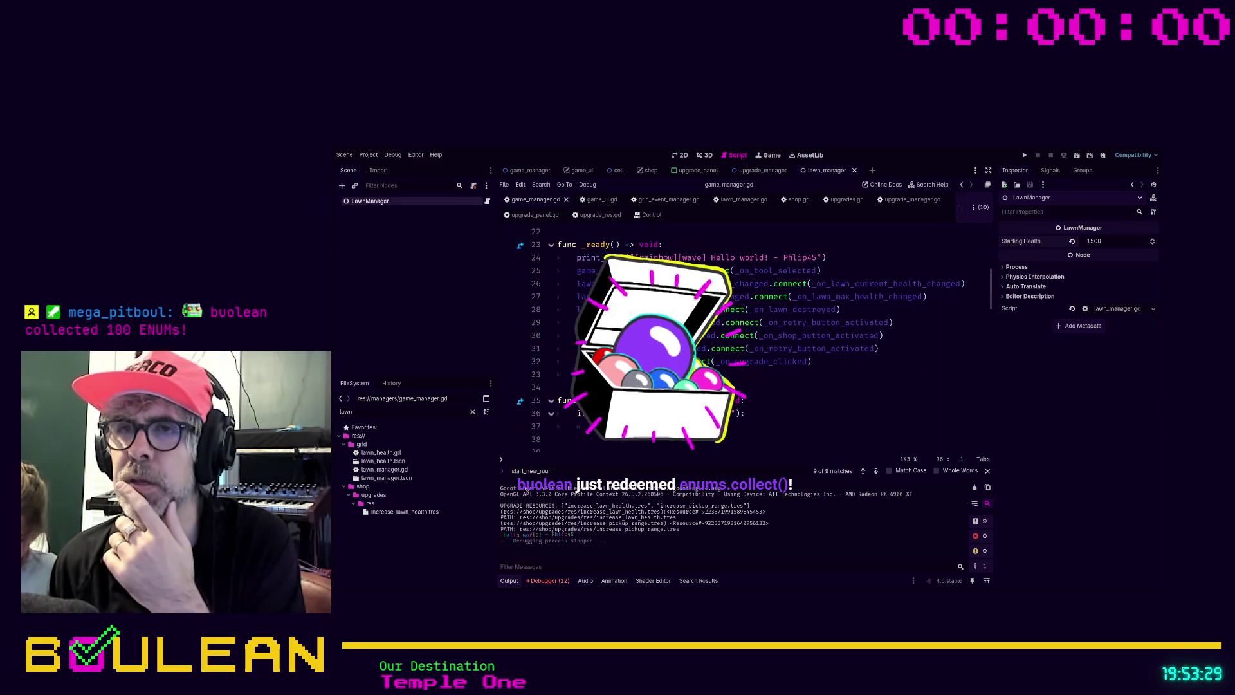
pyautogui.click(667, 382)
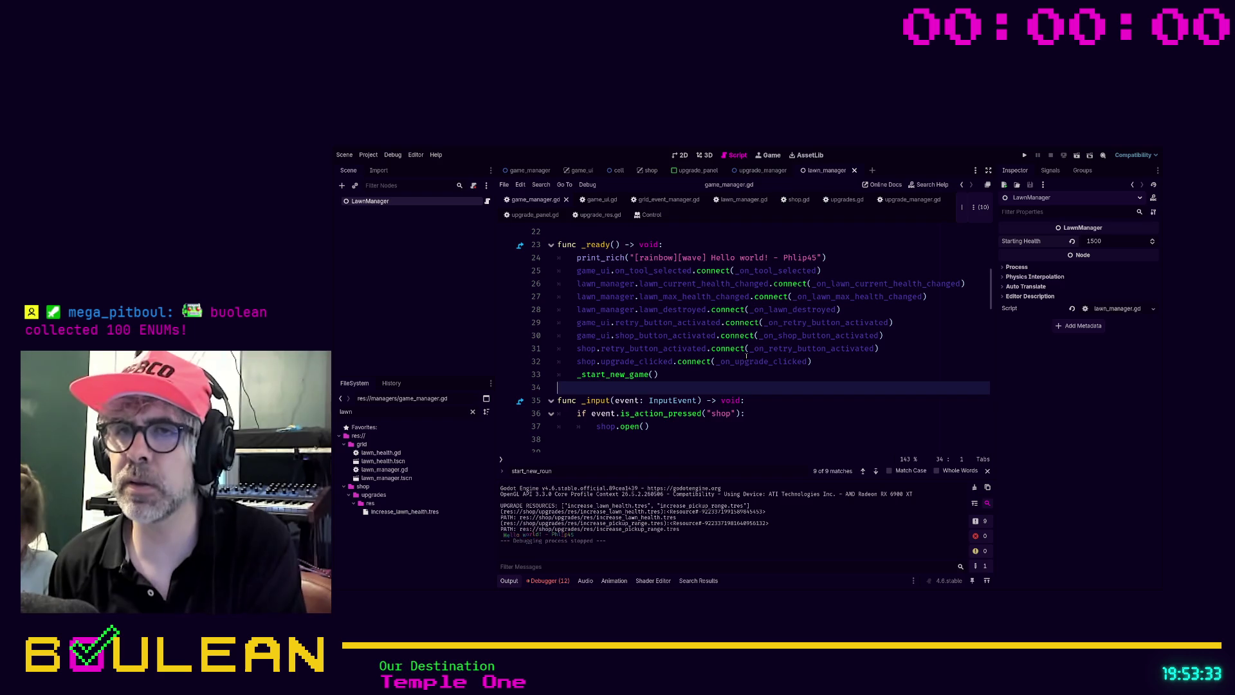
pyautogui.press('Return')
pyautogui.scroll(3, 746, 355)
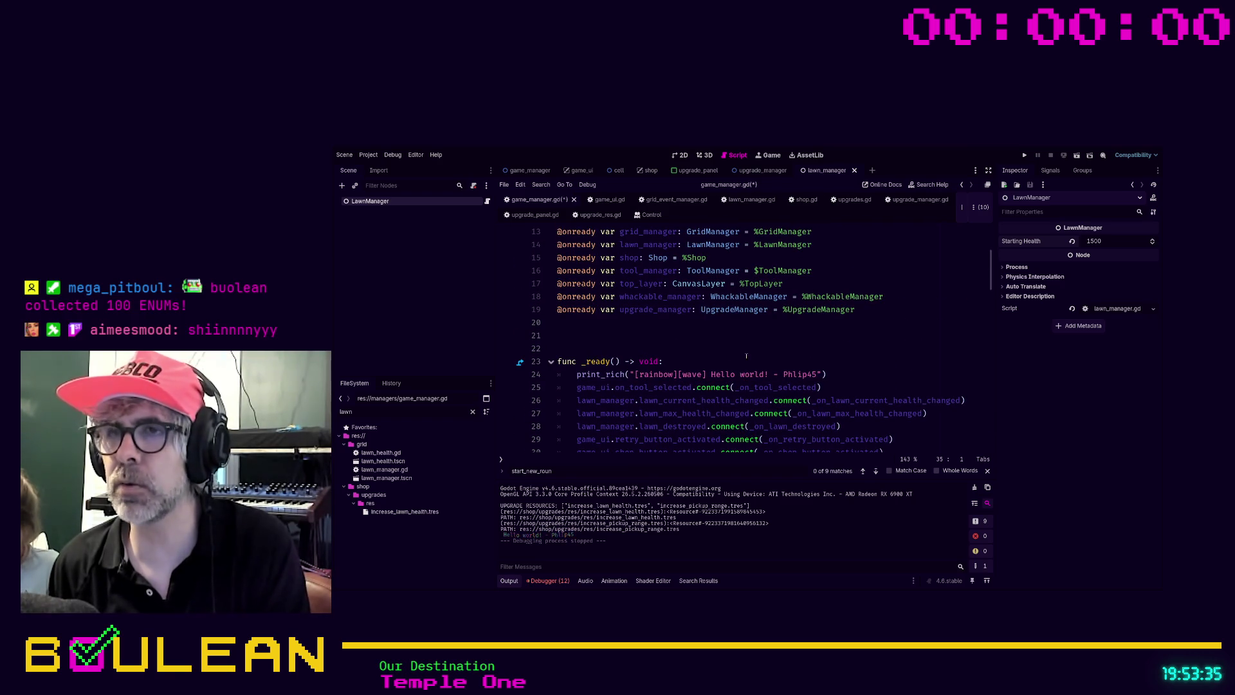
pyautogui.click(746, 351)
pyautogui.hotkey('ctrl', 's')
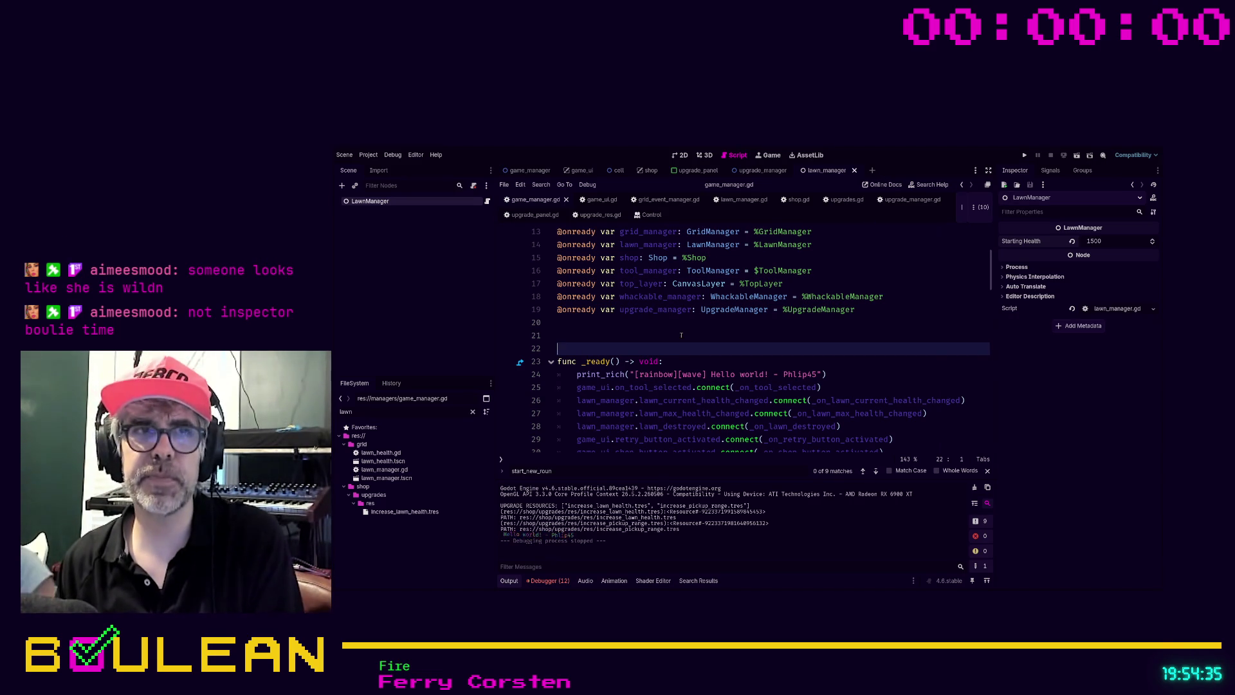
pyautogui.scroll(2, 740, 335)
pyautogui.scroll(2, 741, 323)
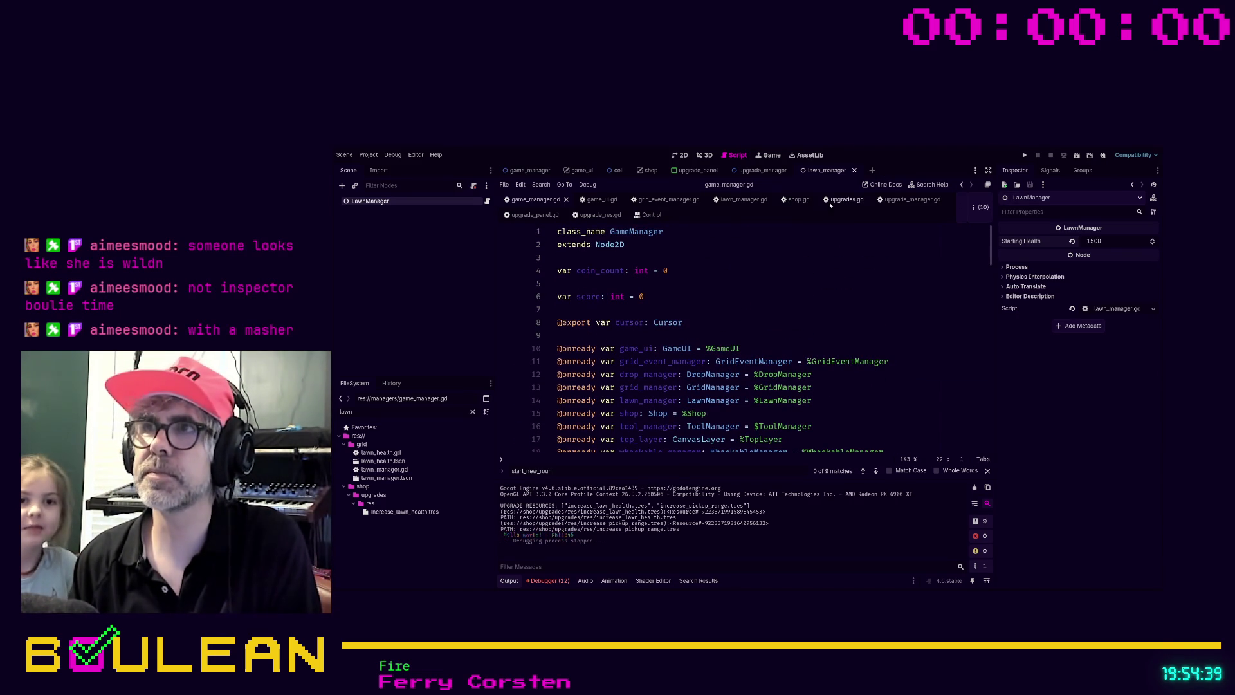
pyautogui.click(724, 201)
pyautogui.scroll(7, 747, 298)
pyautogui.scroll(2, 747, 298)
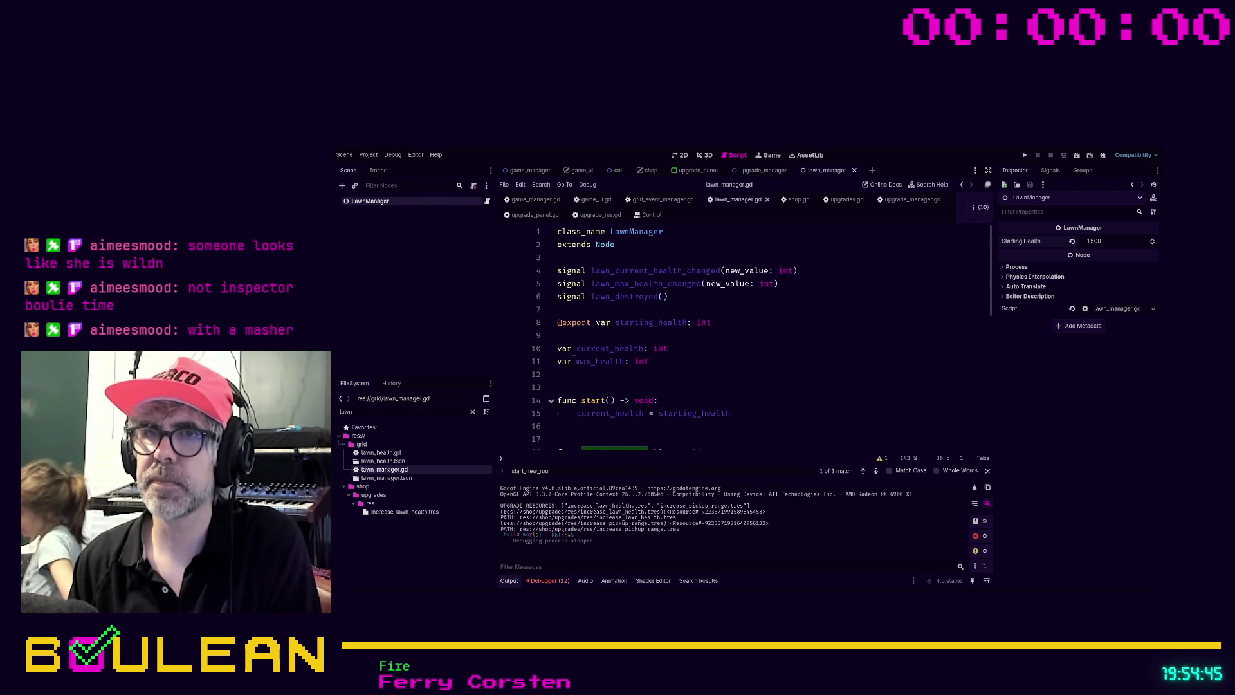
pyautogui.click(557, 361)
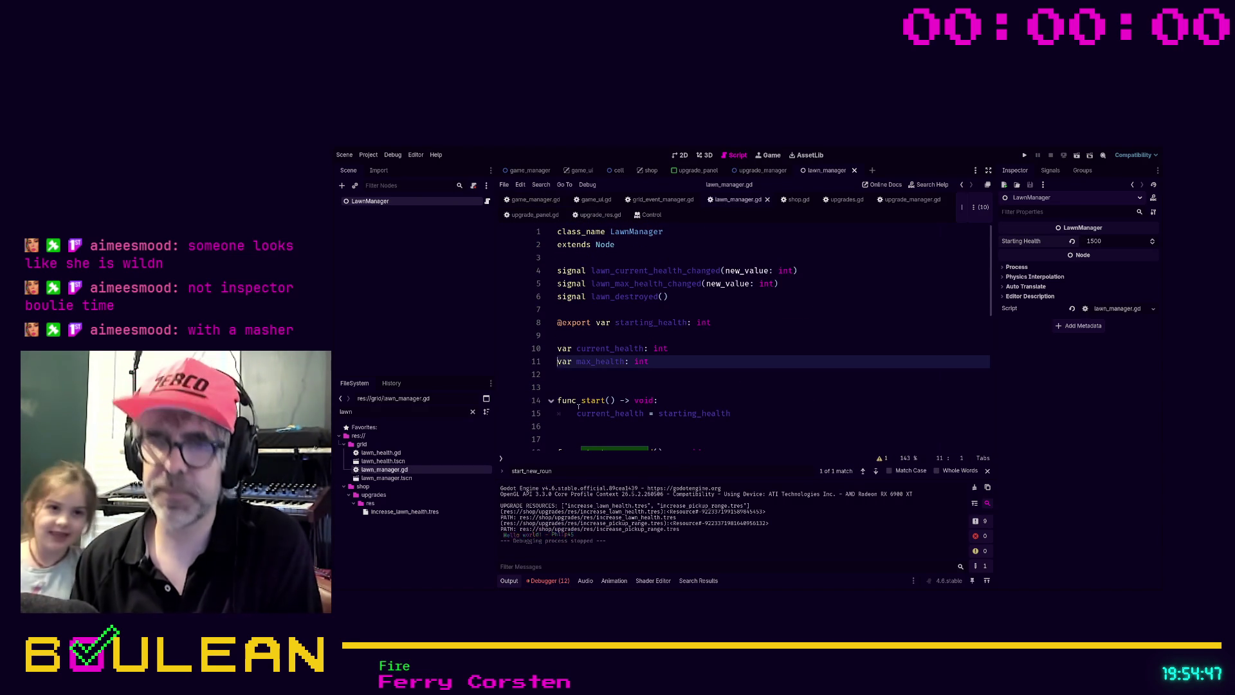
pyautogui.write('@e')
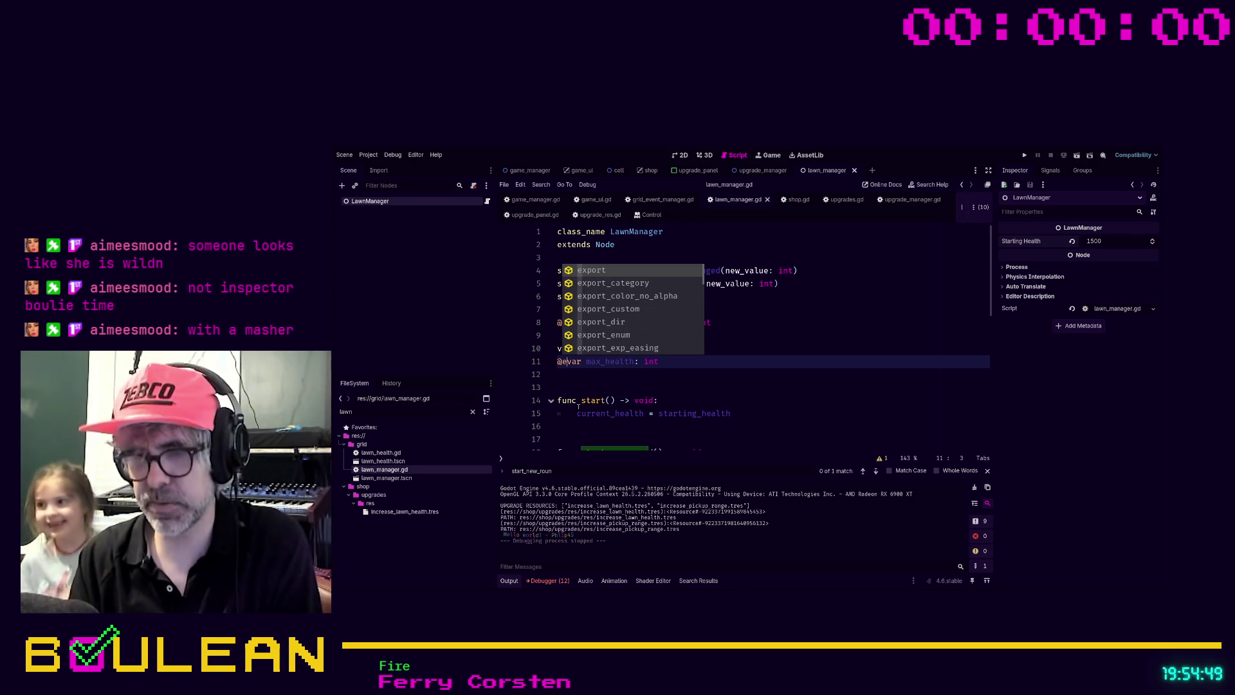
pyautogui.write('xport')
pyautogui.hotkey('alt', 'Up')
pyautogui.hotkey('alt', 'Up')
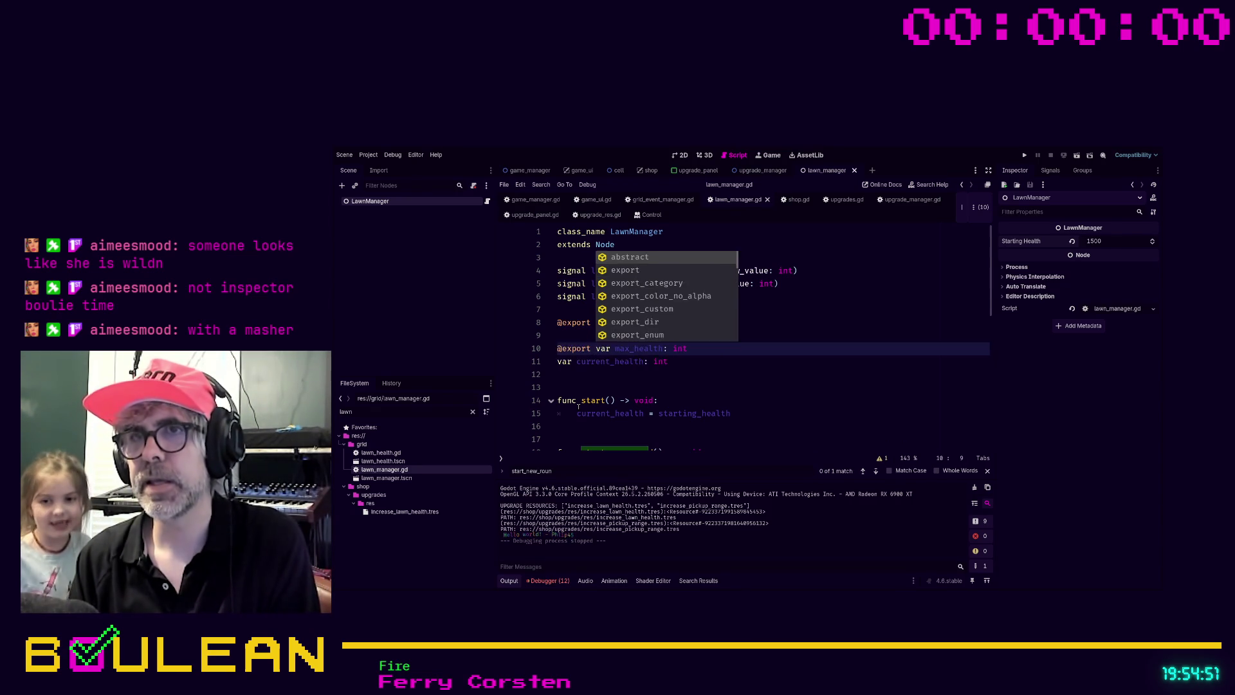
pyautogui.click(778, 334)
pyautogui.hotkey('ctrl', 's')
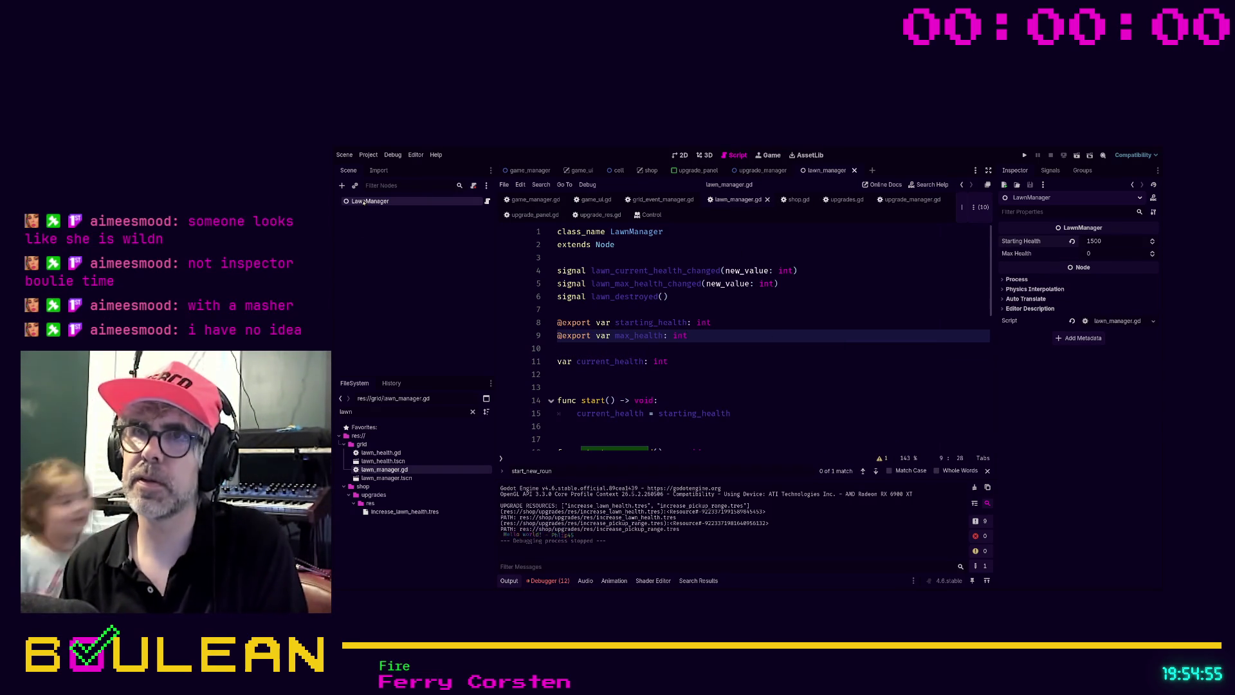
# Step: Set LawnManager's Max Health to 1500, save the scene, and run the game
pyautogui.click(1105, 256)
pyautogui.write('1500')
pyautogui.press('Return')
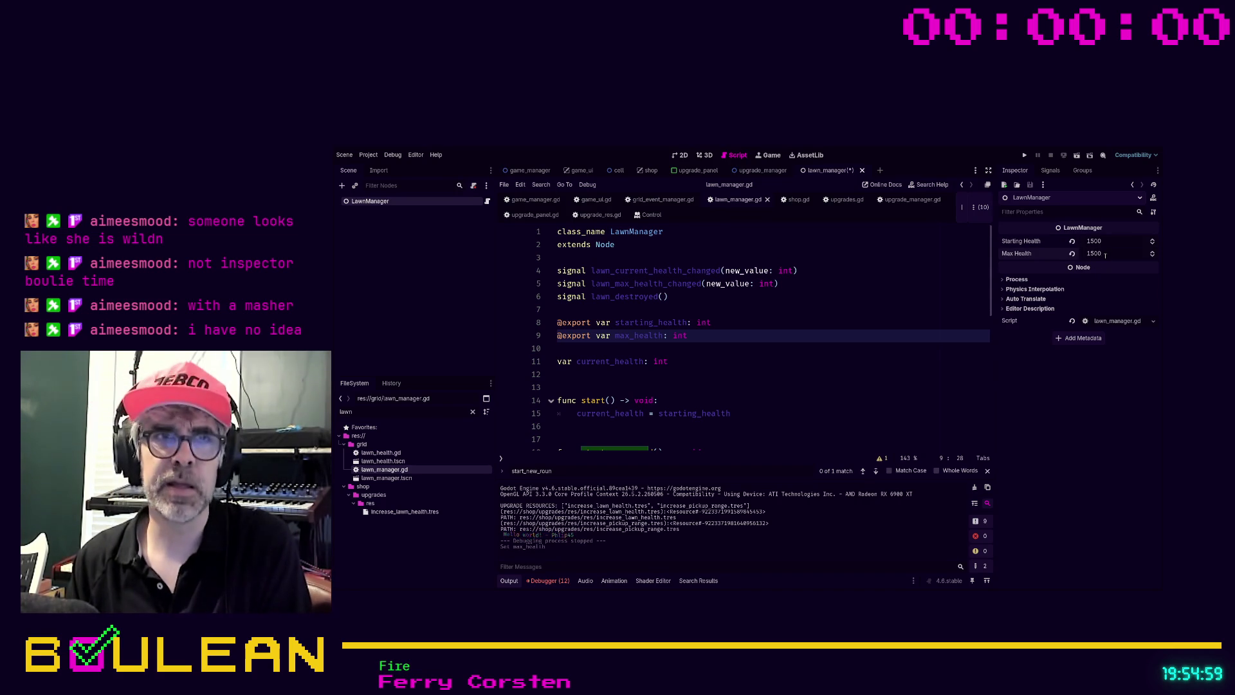
pyautogui.click(758, 347)
pyautogui.hotkey('ctrl', 's')
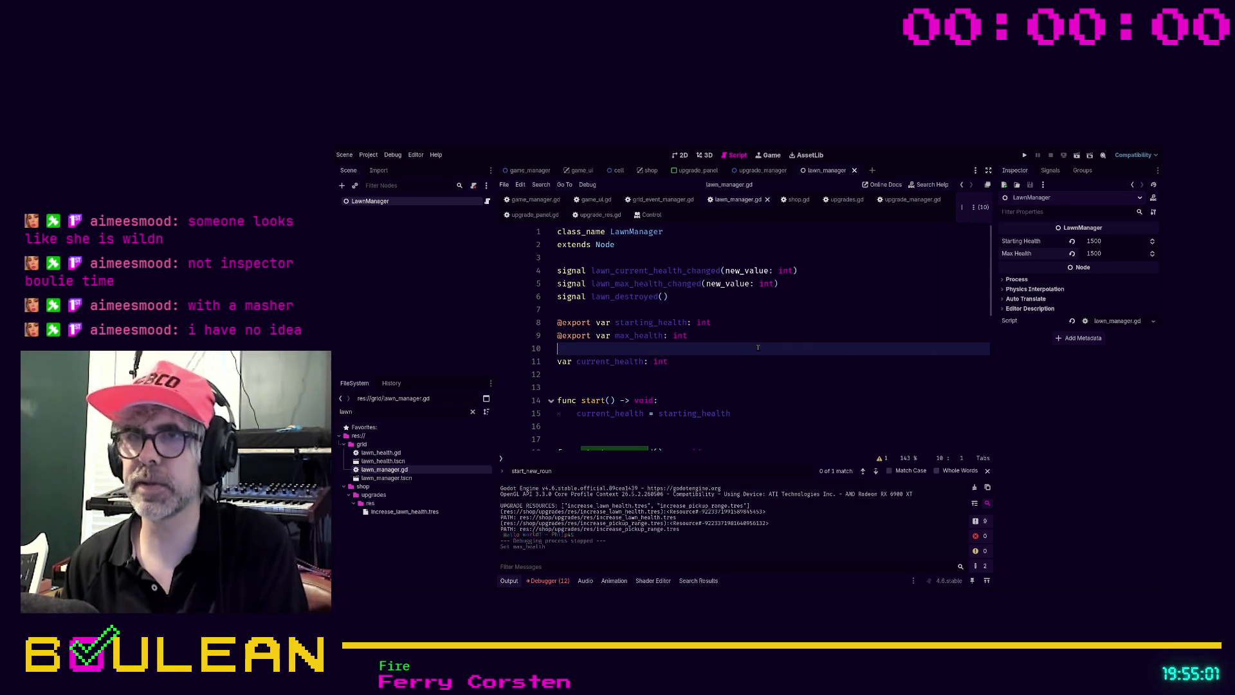
pyautogui.press('F5')
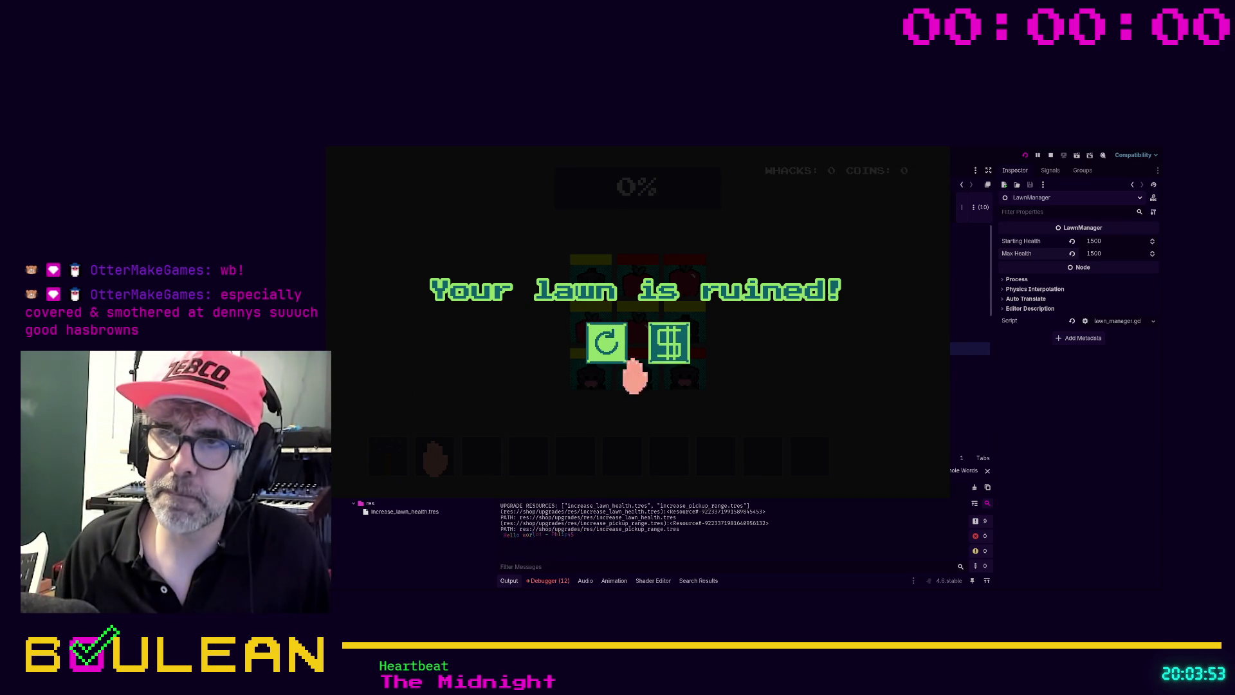
# Step: Restart the game from the 'Your lawn is ruined!' overlay
pyautogui.click(607, 342)
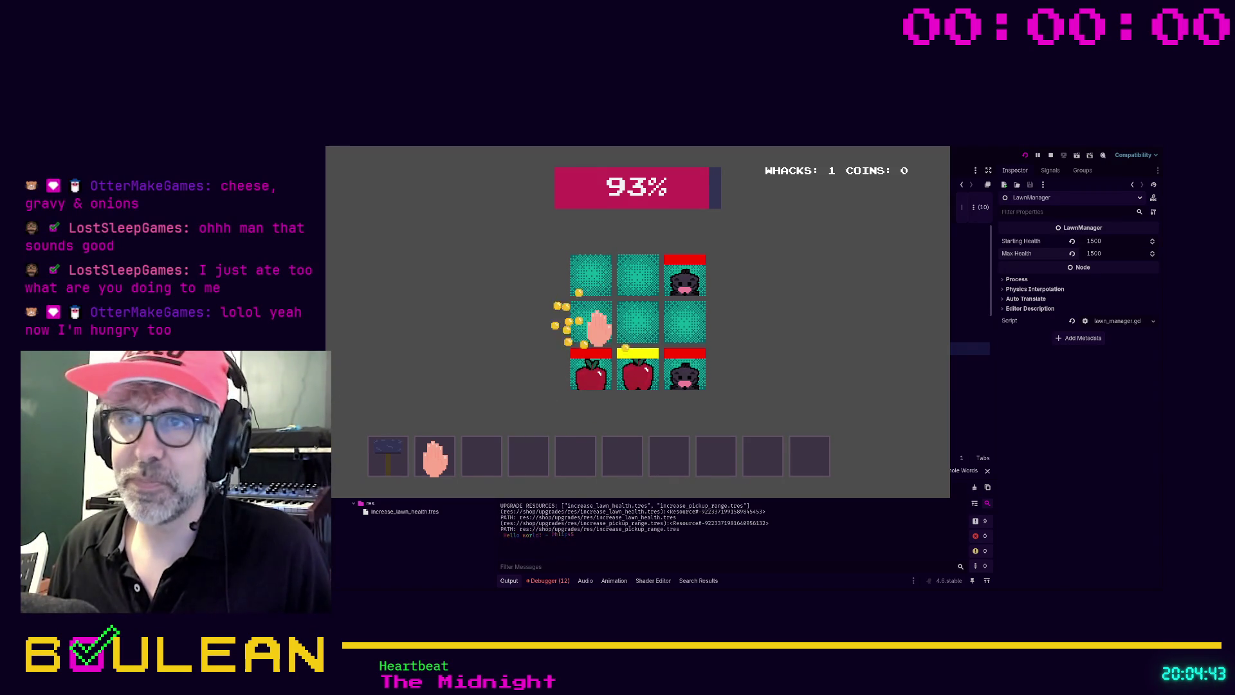
# Step: Whack the middle-left apple and five top-right moles for coins, then stop the game
pyautogui.click(597, 328)
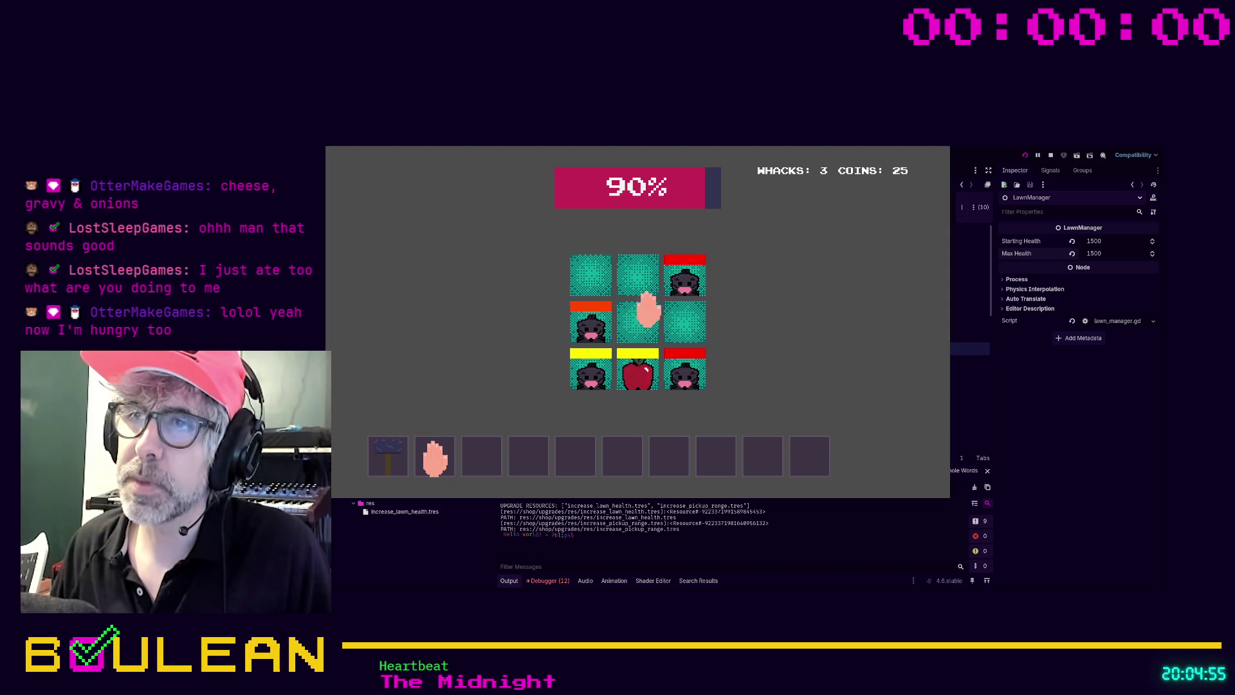
pyautogui.click(683, 277)
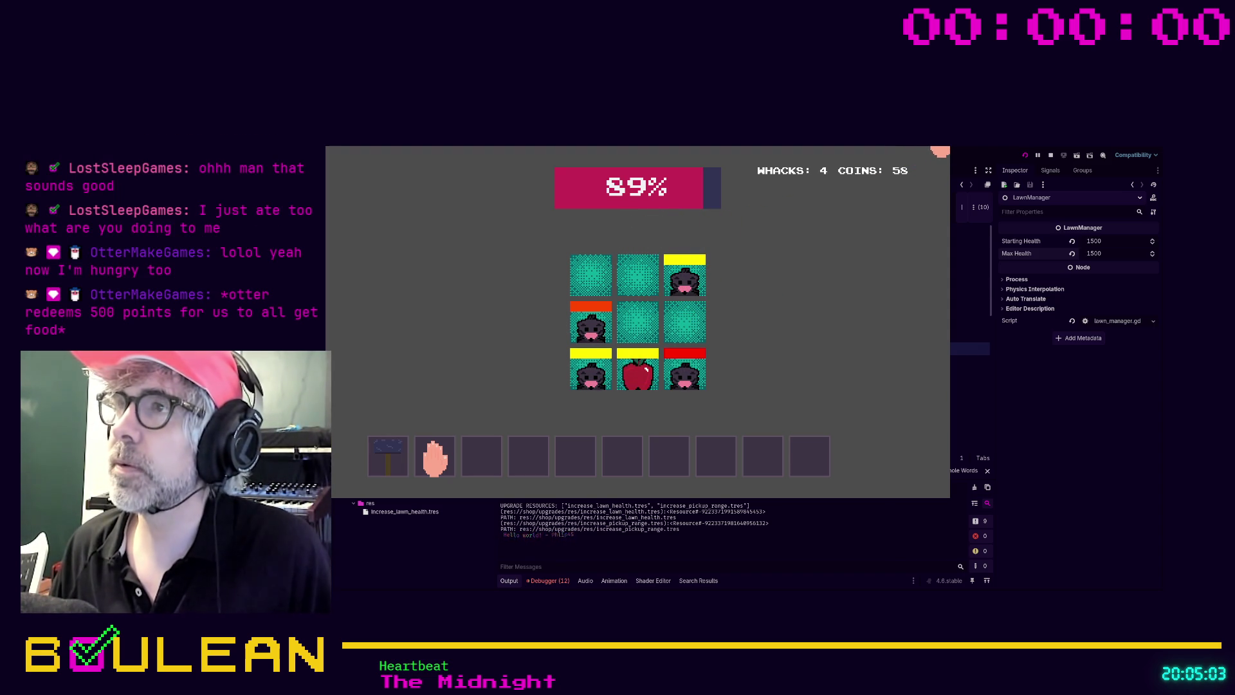
pyautogui.click(687, 283)
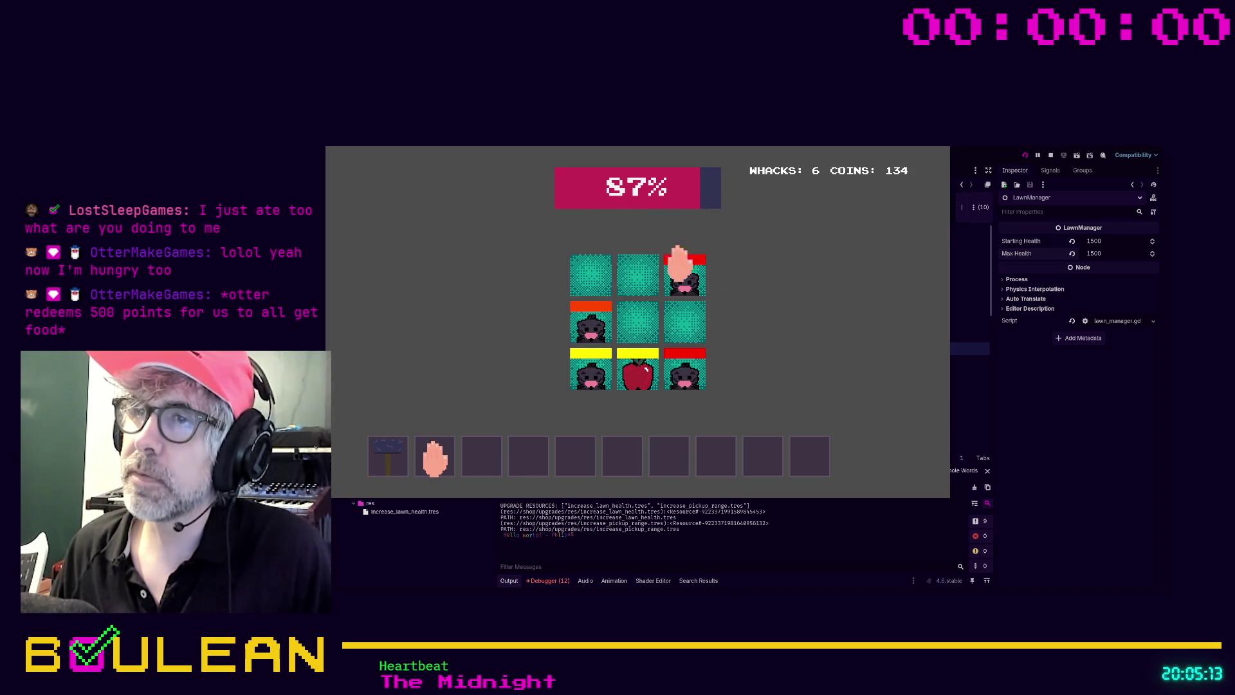
pyautogui.click(686, 275)
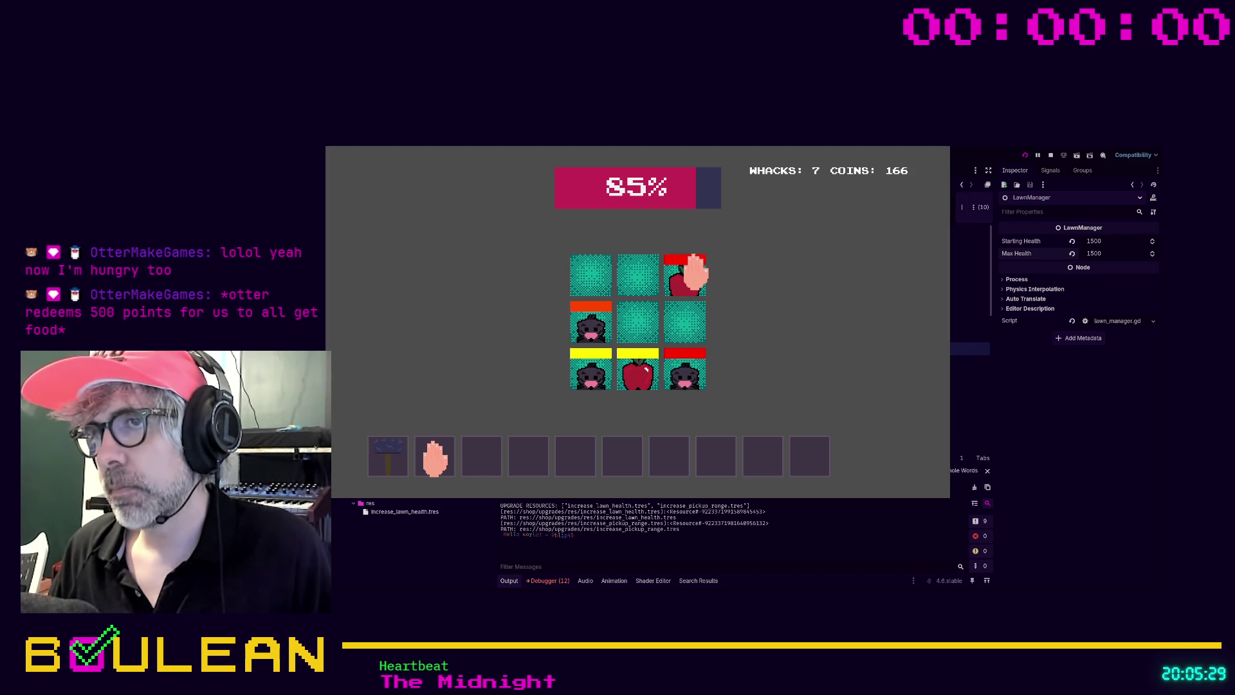
pyautogui.click(690, 273)
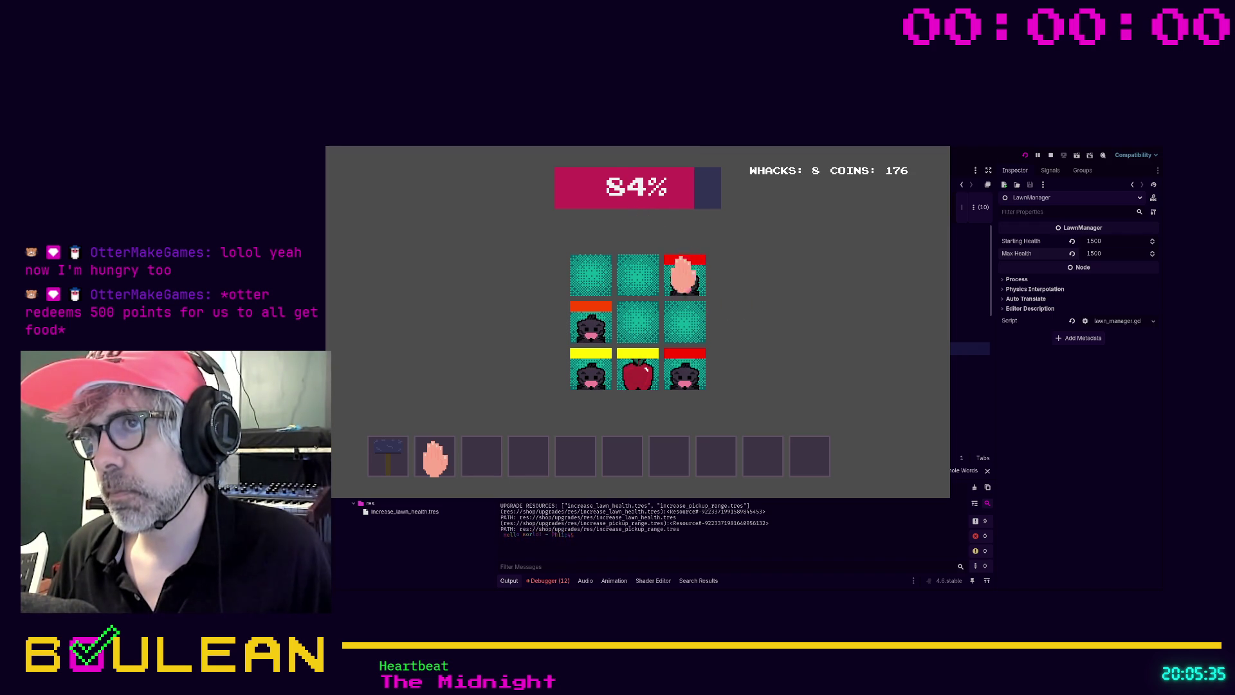
pyautogui.click(681, 276)
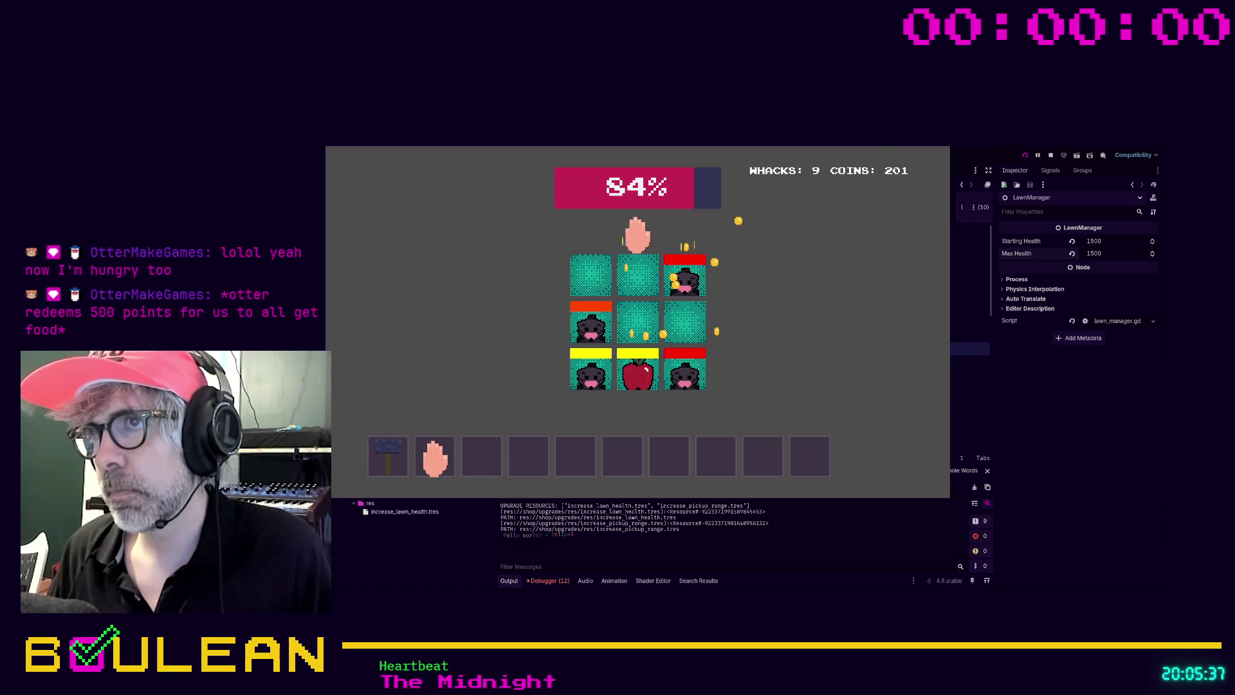
pyautogui.press('F8')
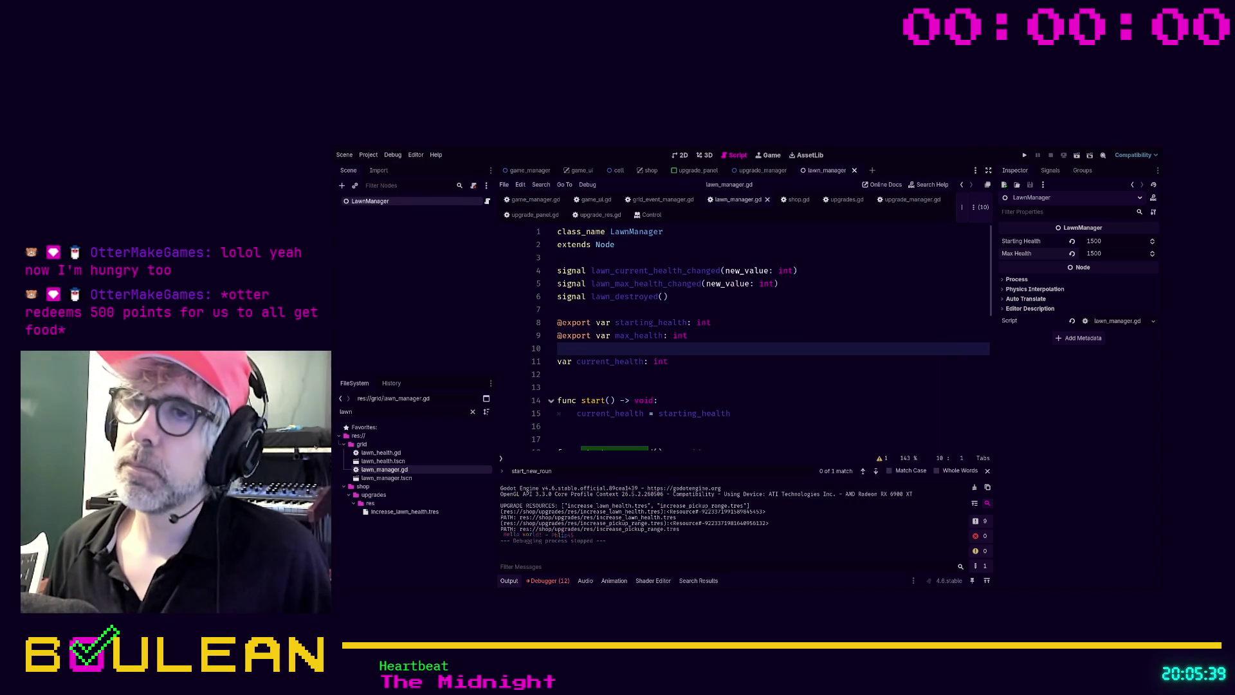
# Step: Inspect the current_health declaration and start_new_round function in lawn_manager.gd
pyautogui.click(780, 361)
pyautogui.scroll(-2, 780, 358)
pyautogui.scroll(-1, 780, 358)
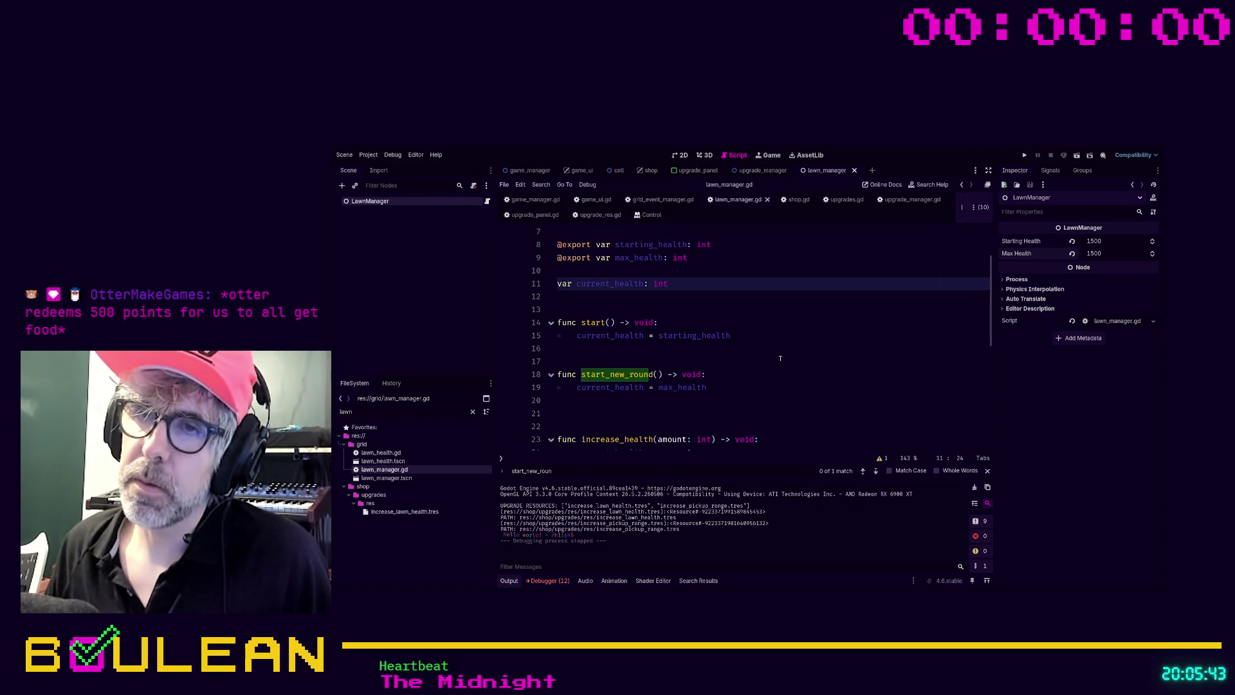
pyautogui.click(771, 371)
# Step: Run the project, buy a lawn health upgrade in the shop, and start a round
pyautogui.press('F5')
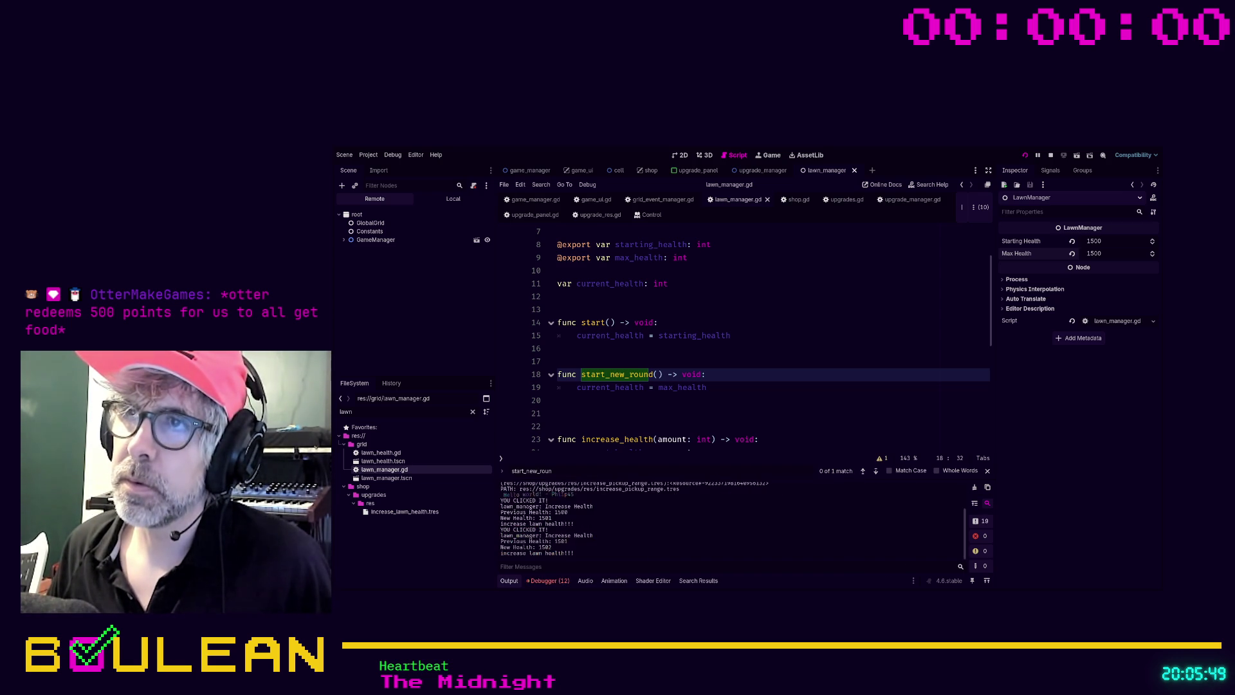
pyautogui.click(615, 254)
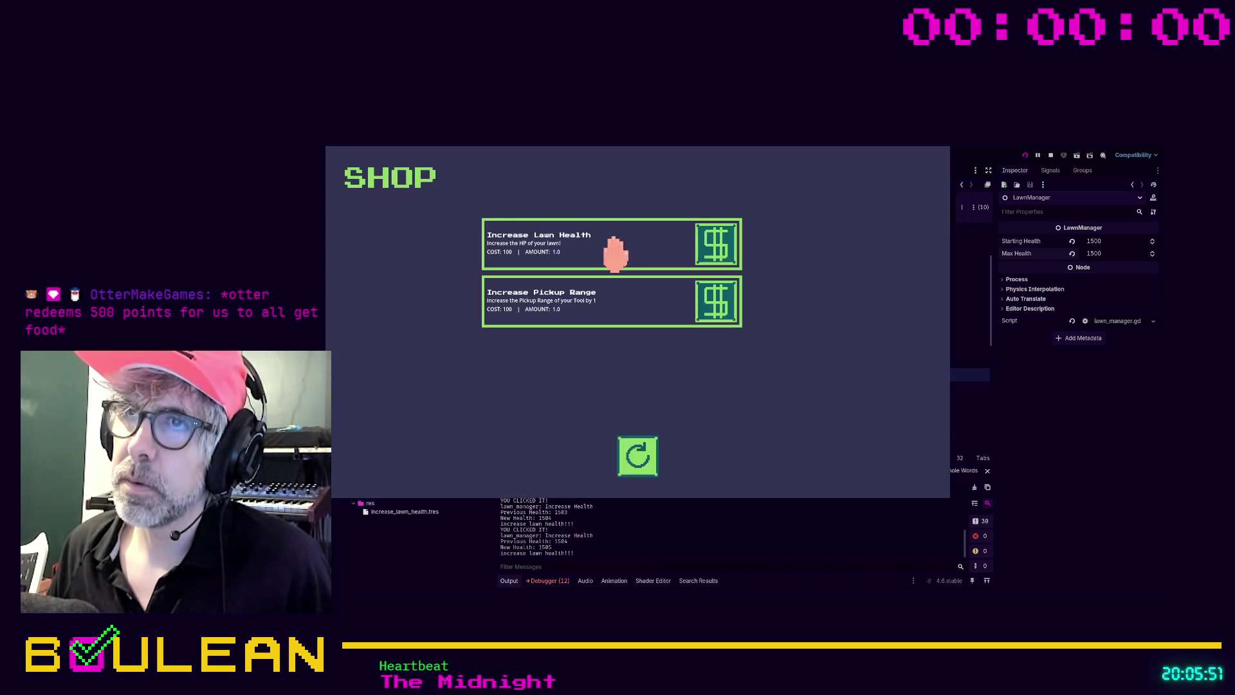
pyautogui.click(638, 462)
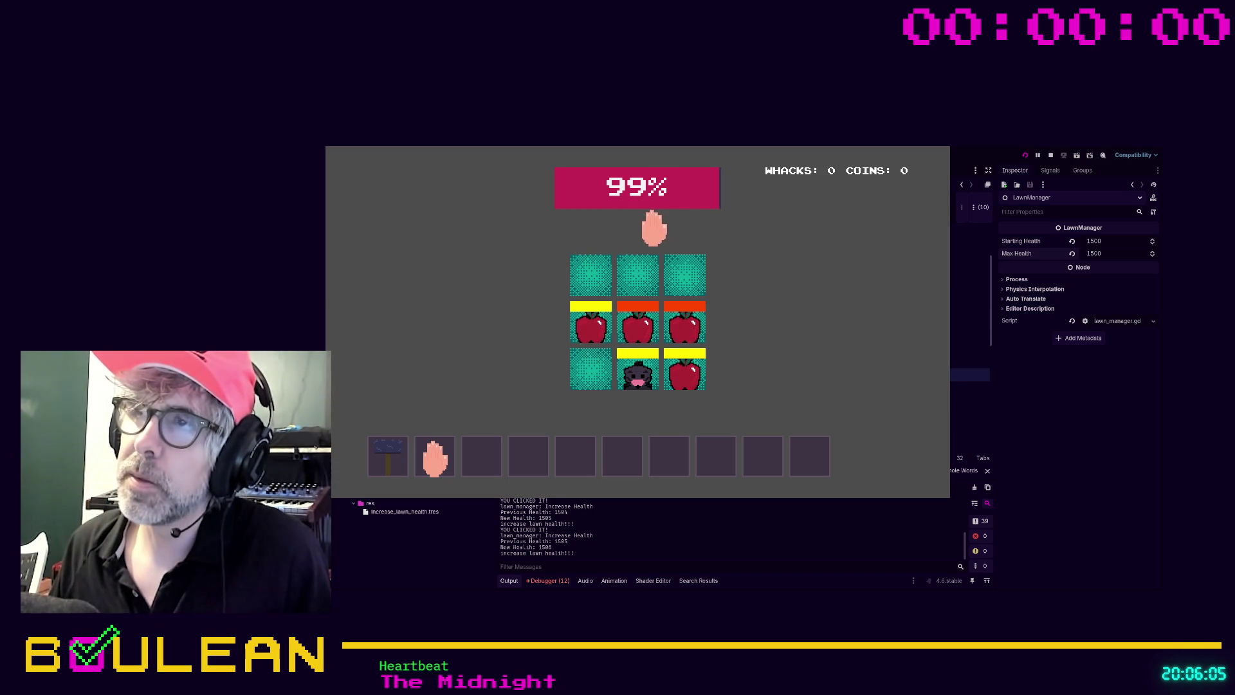
# Step: Stop the game, set LawnManager Starting and Max Health to 4, and relaunch it
pyautogui.click(1051, 155)
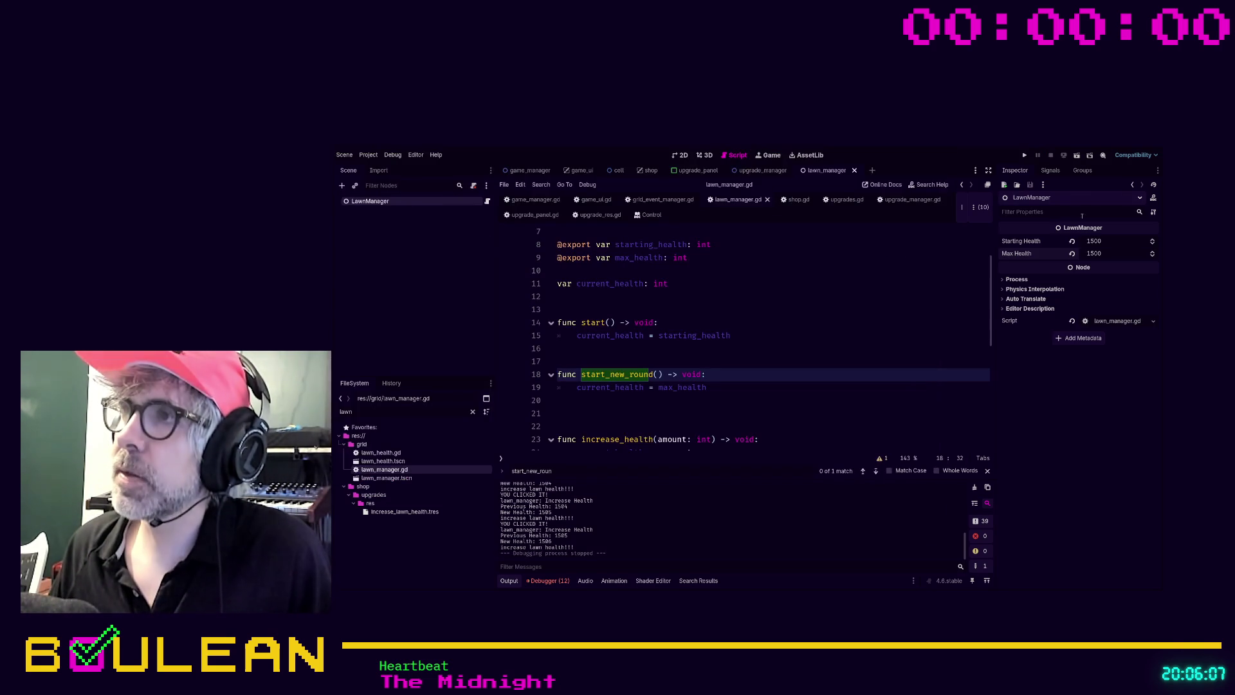
pyautogui.click(1104, 254)
pyautogui.click(897, 306)
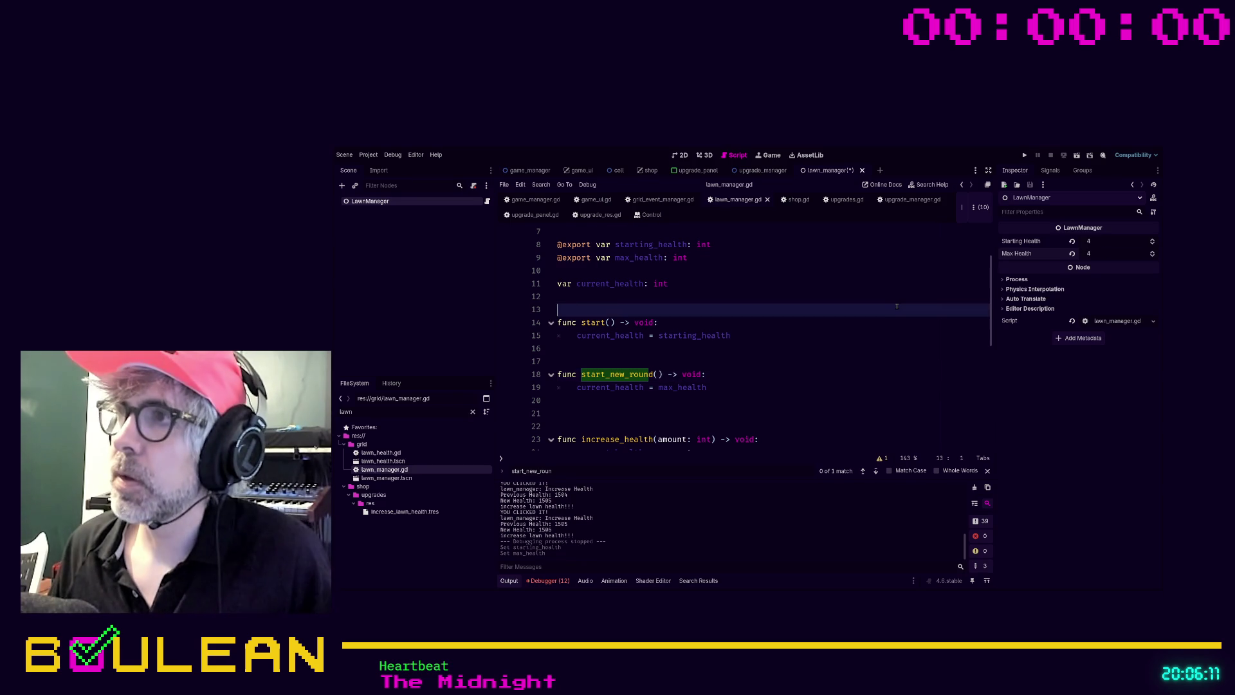
pyautogui.press('F5')
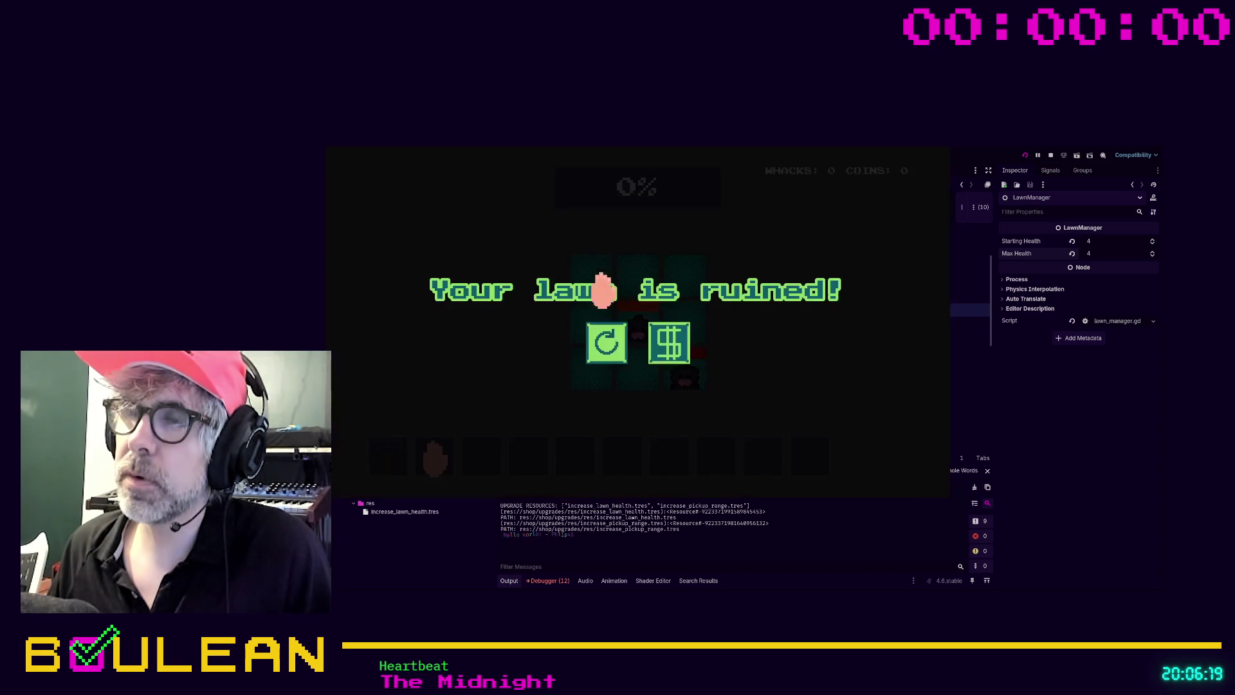
# Step: Buy Increase Lawn Health from the game-over shop, play a round, and restart
pyautogui.click(669, 343)
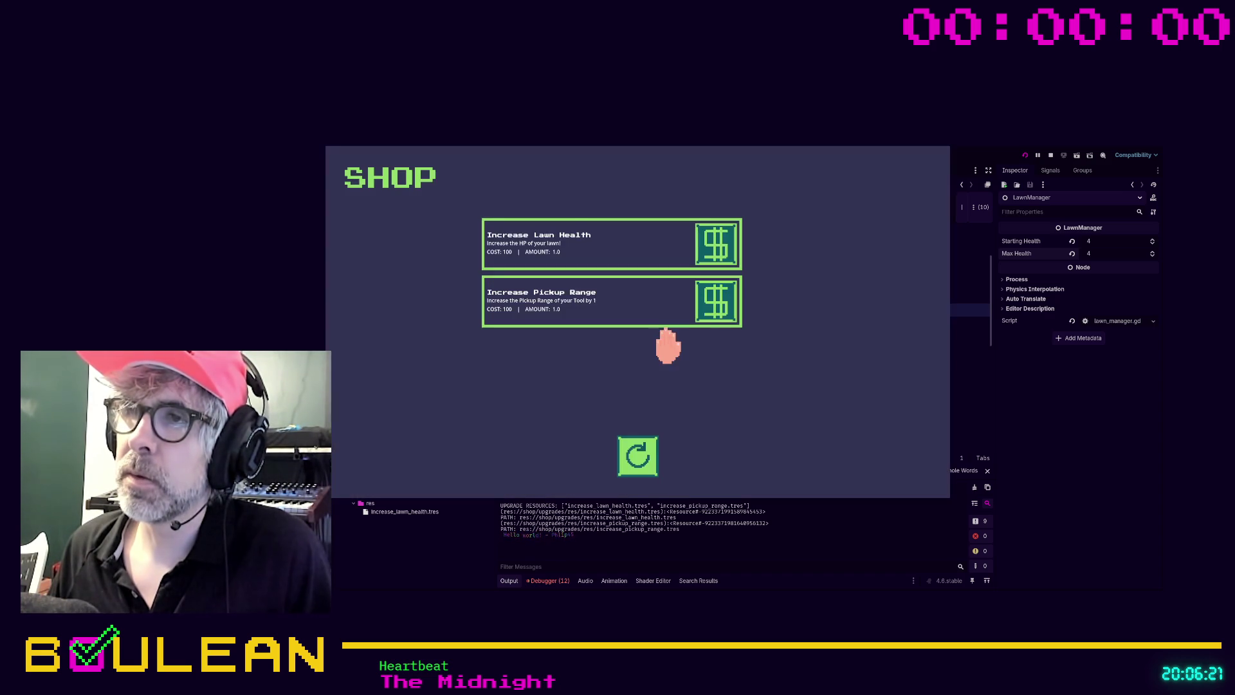
pyautogui.click(570, 243)
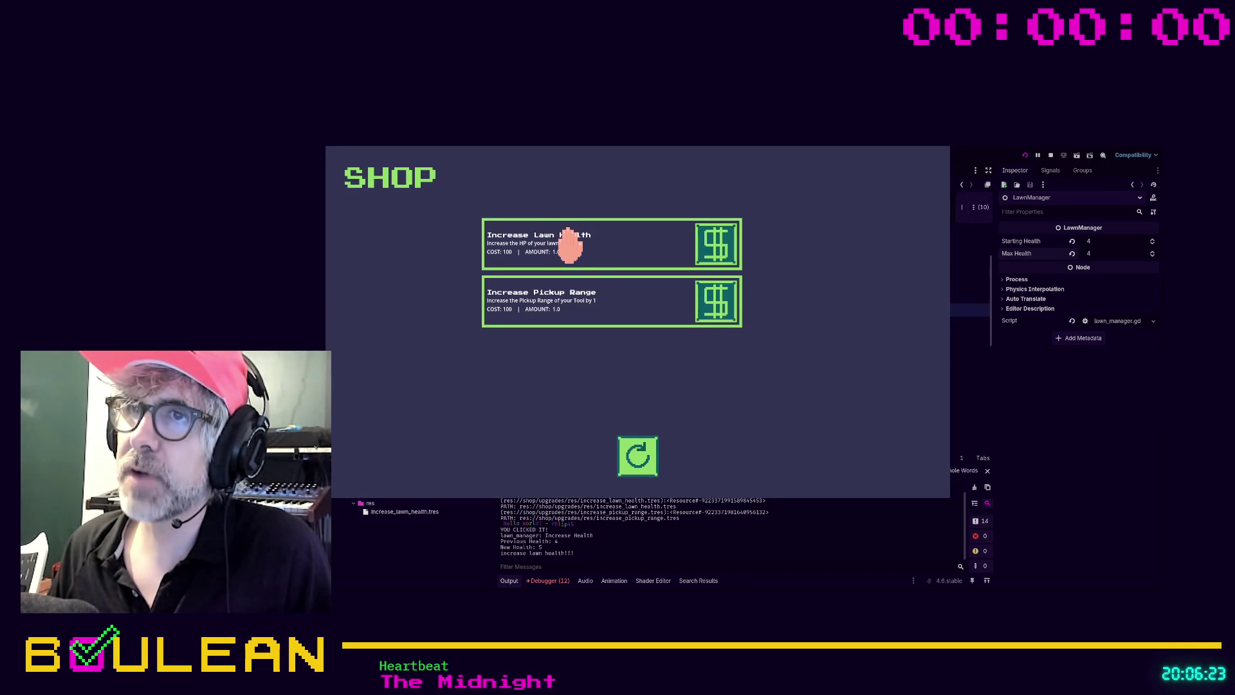
pyautogui.click(636, 455)
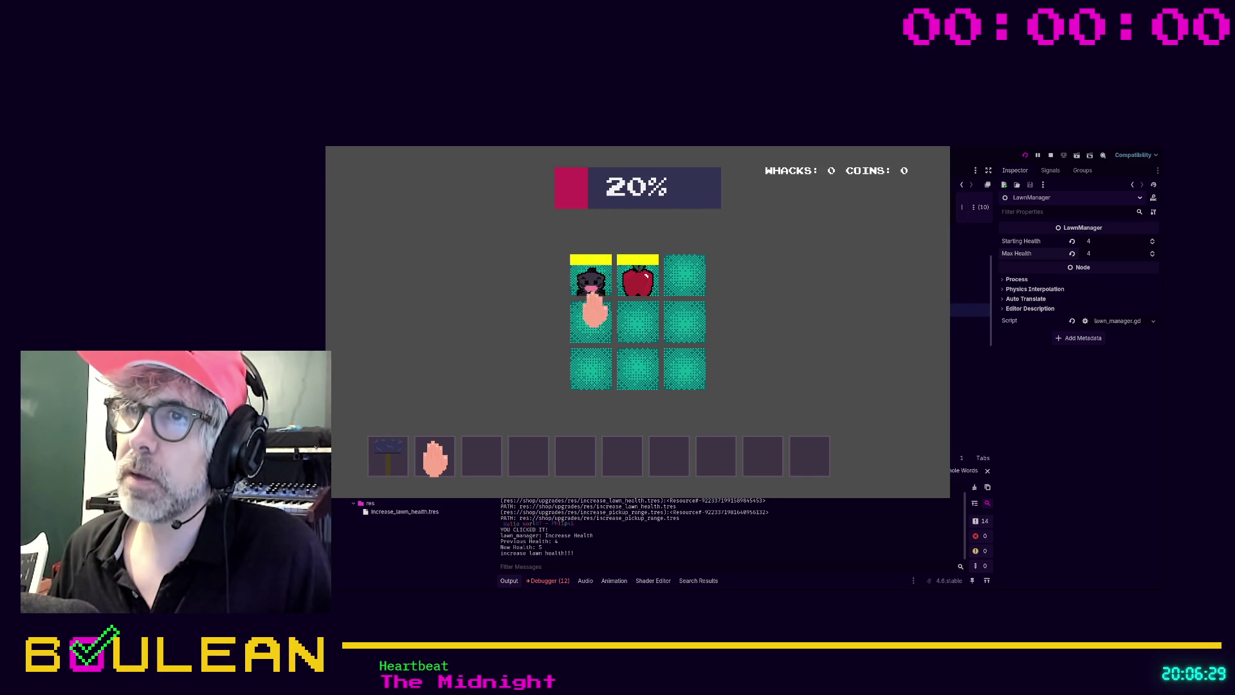
pyautogui.click(605, 347)
pyautogui.click(587, 322)
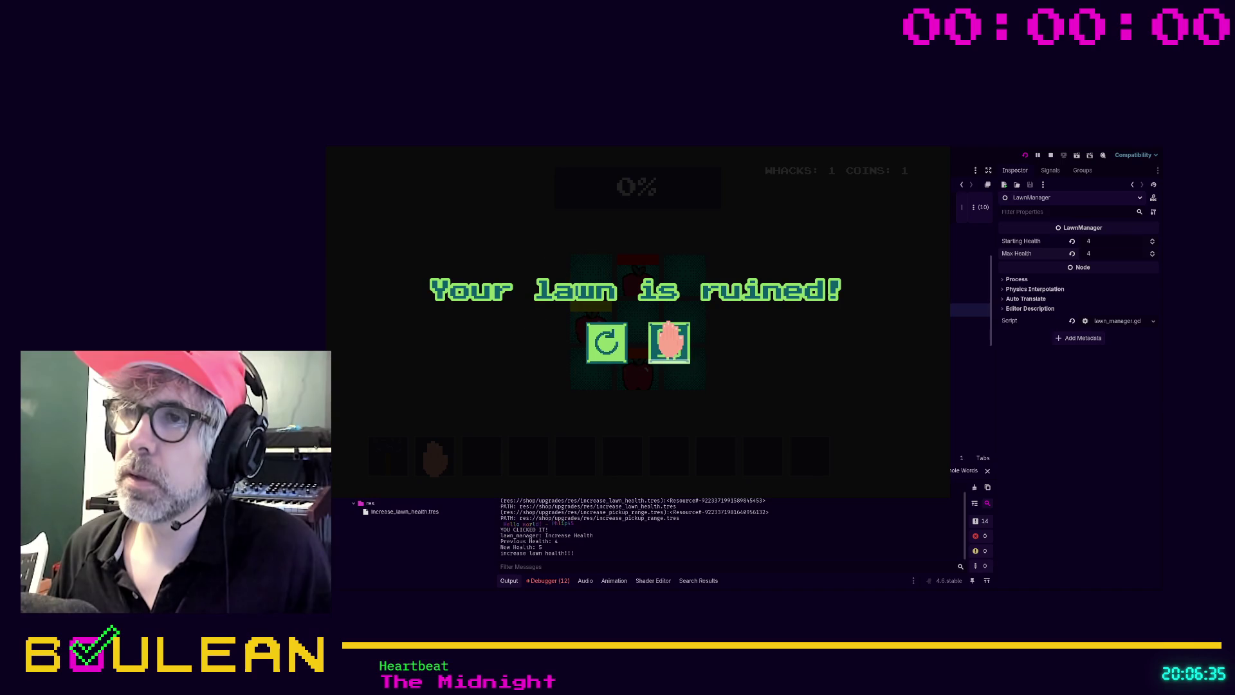
# Step: Buy a second Increase Lawn Health upgrade, play another round, and restart after it ends
pyautogui.click(670, 347)
pyautogui.click(708, 244)
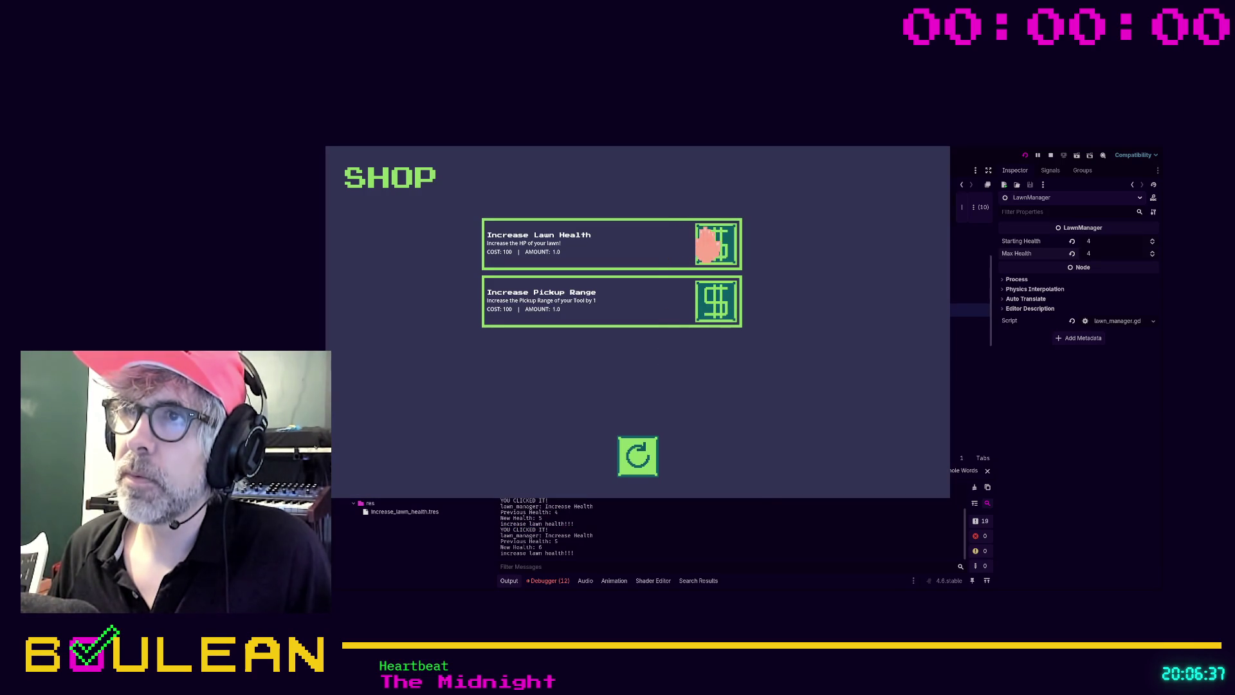
pyautogui.click(643, 454)
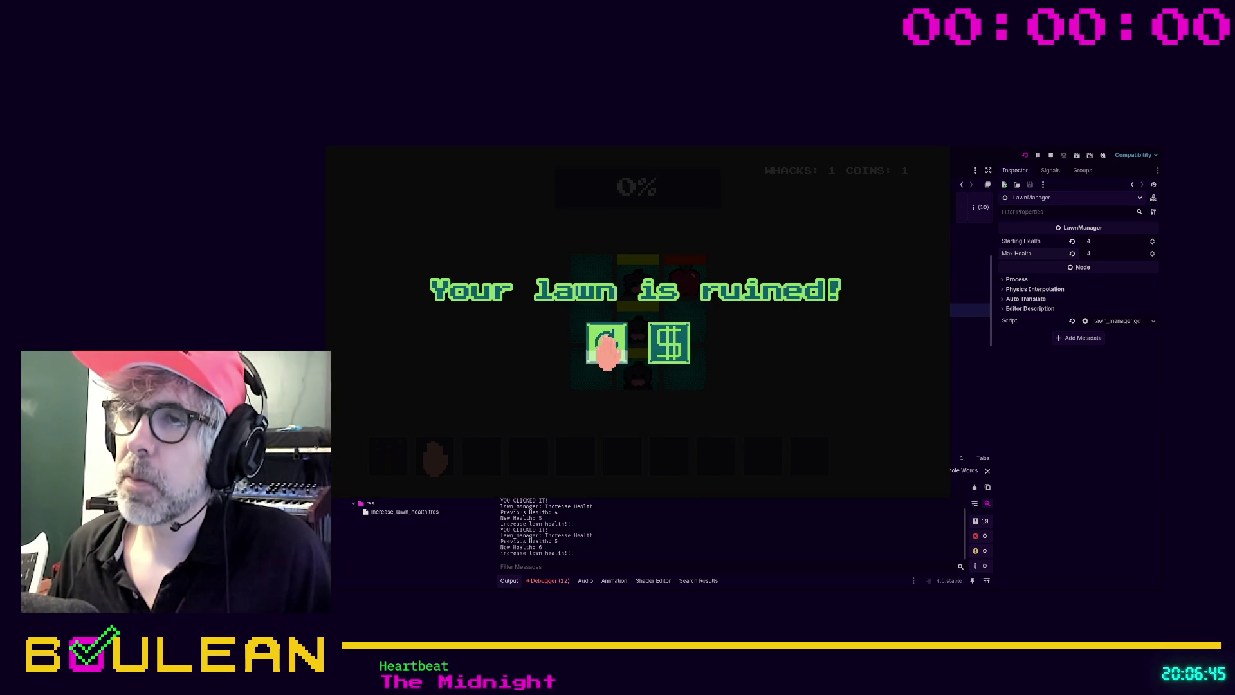
pyautogui.click(605, 343)
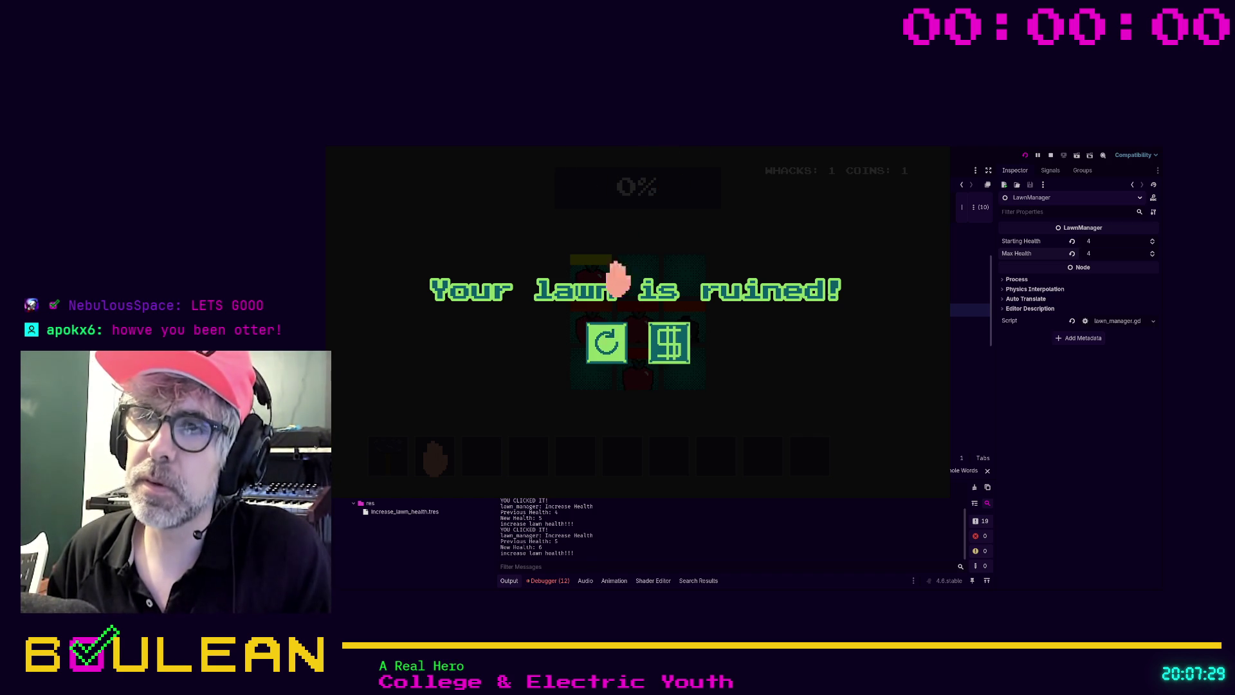
# Step: Restart after the game over and whack the centre, middle and top-centre lawn tiles
pyautogui.click(604, 343)
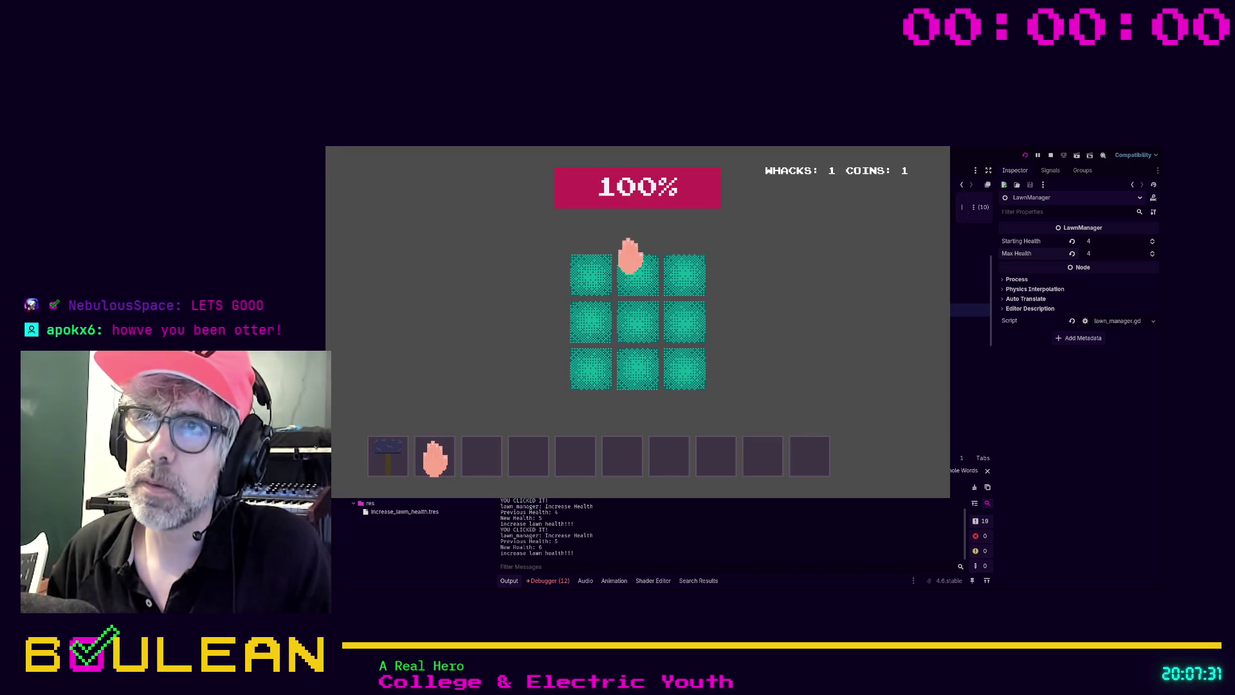
pyautogui.click(636, 296)
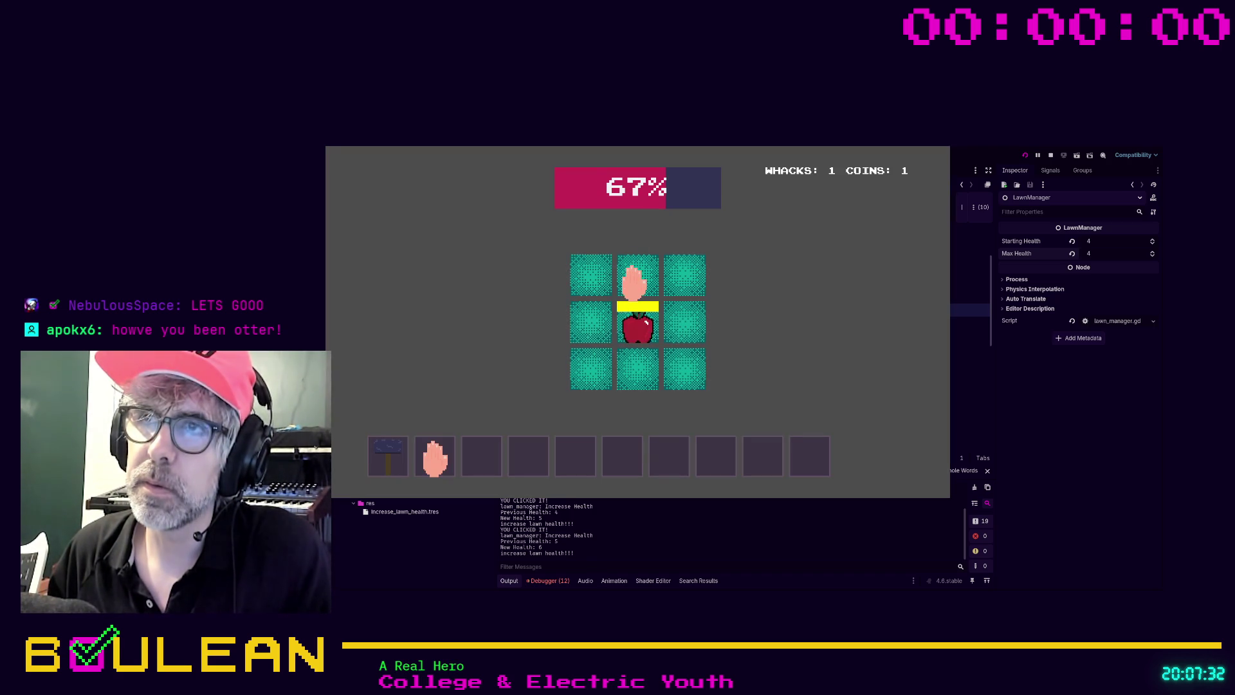
pyautogui.click(628, 325)
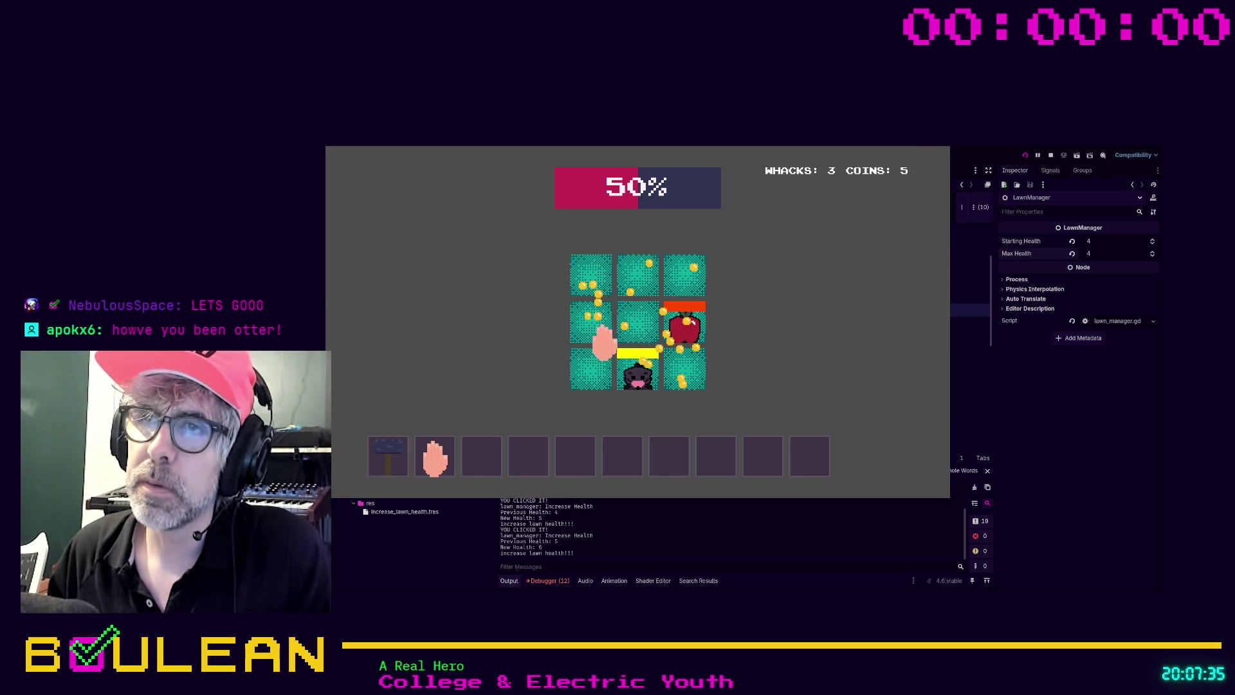
pyautogui.click(635, 277)
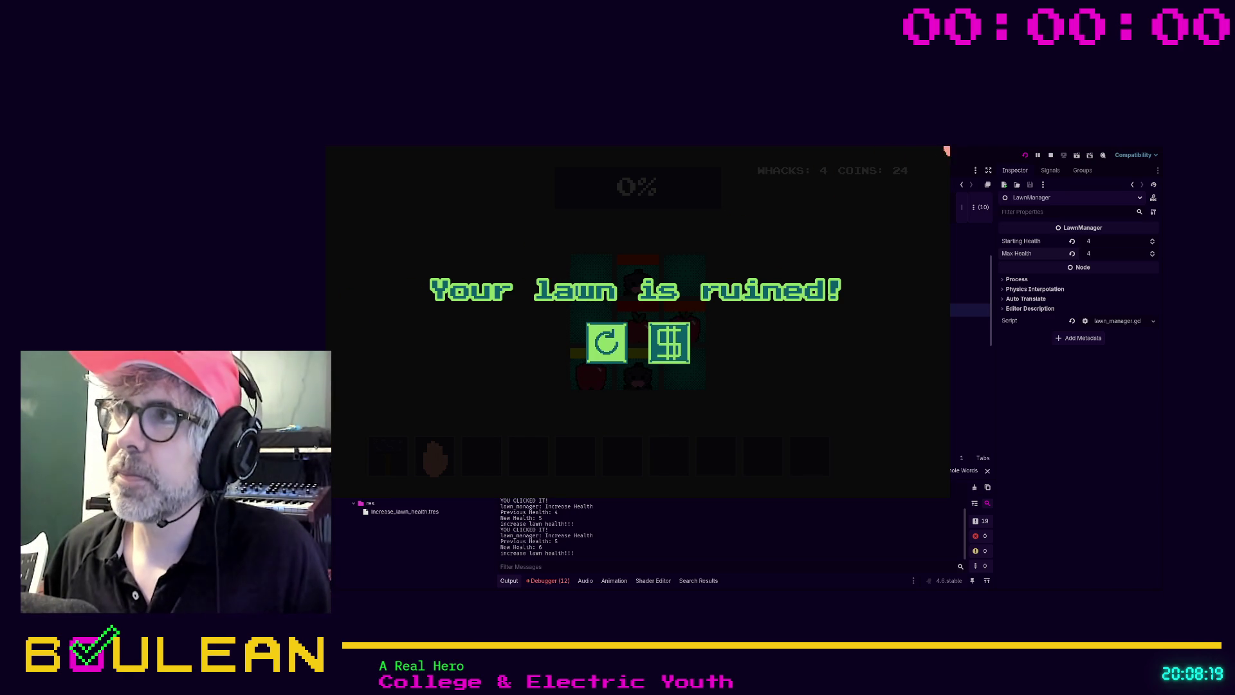
# Step: Stop the game, open the game_ui.gd script, and return to the 2D scene view
pyautogui.click(934, 152)
pyautogui.press('Down')
pyautogui.press('Down')
pyautogui.press('Down')
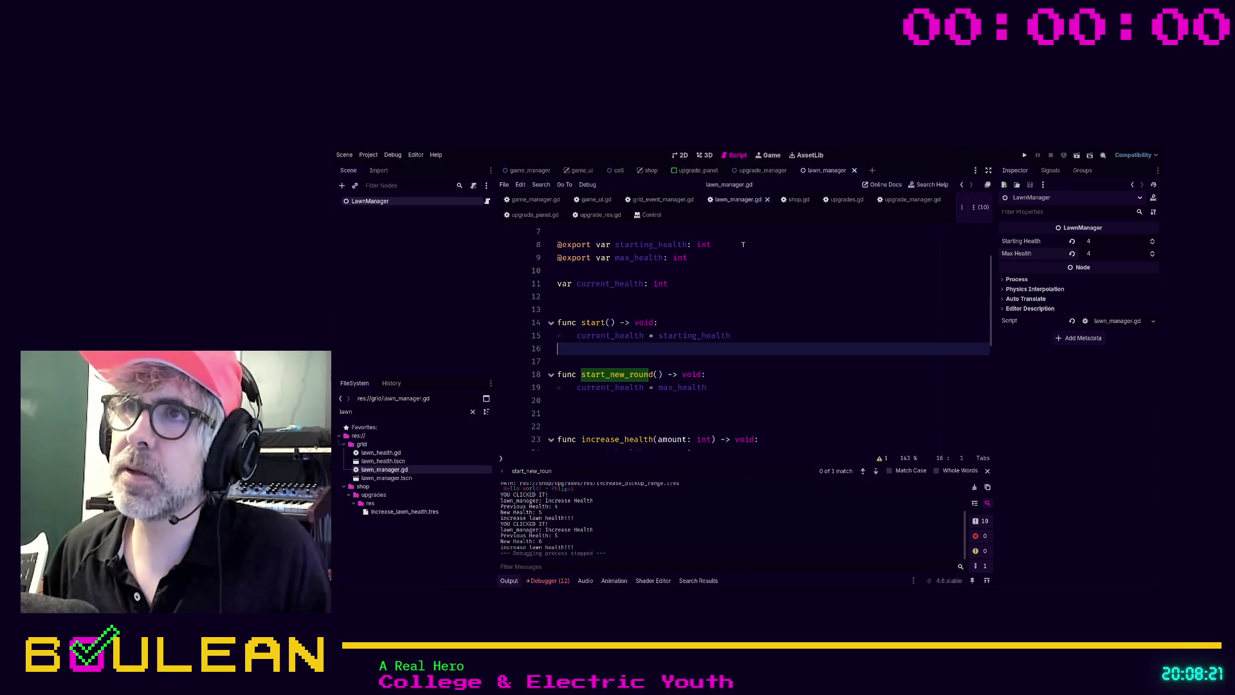
pyautogui.click(595, 199)
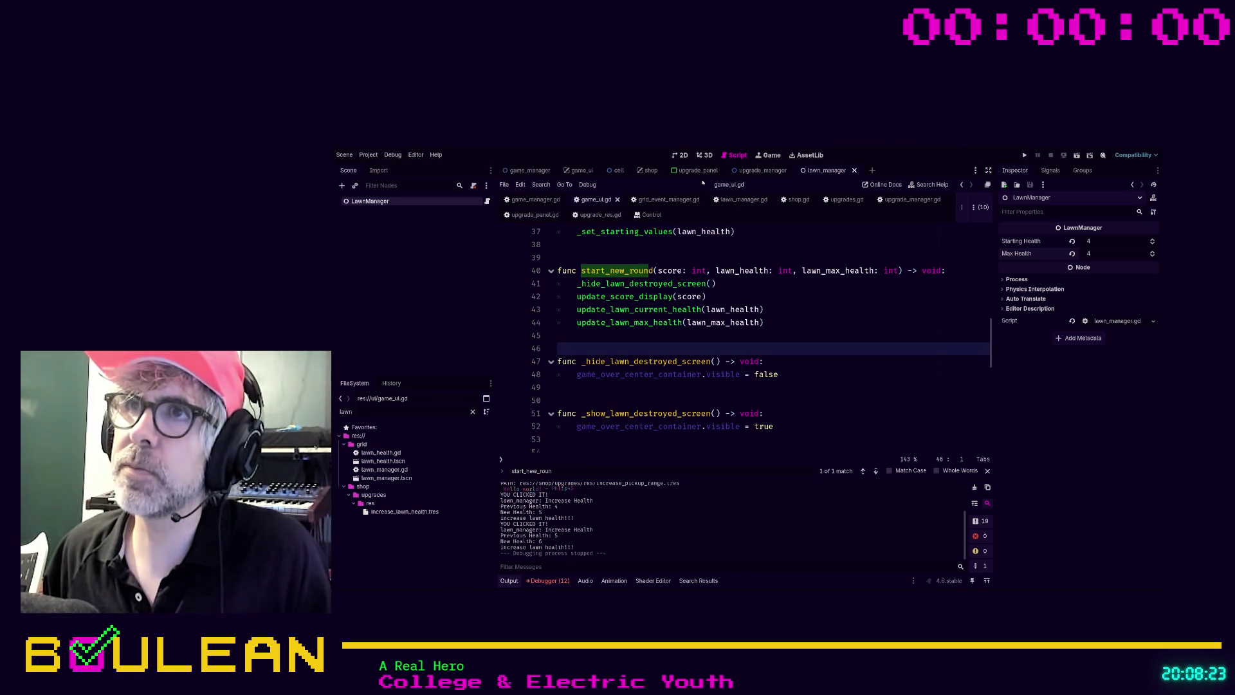
pyautogui.click(680, 156)
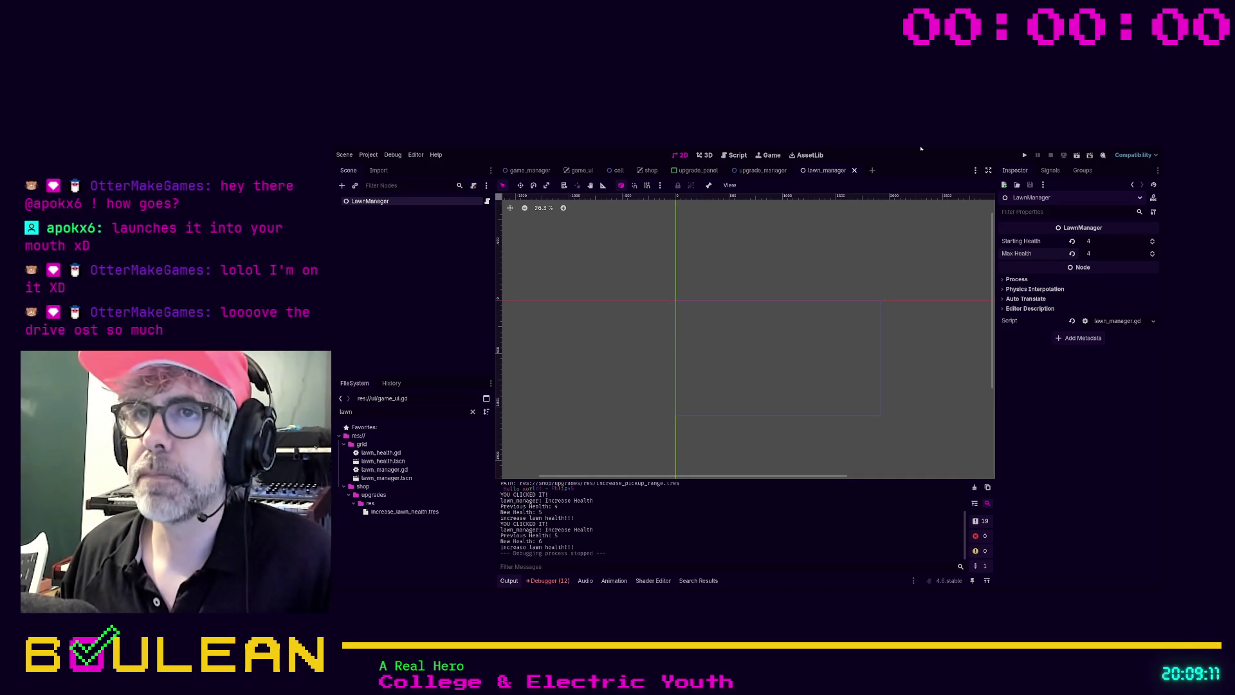
pyautogui.scroll(-6, 636, 348)
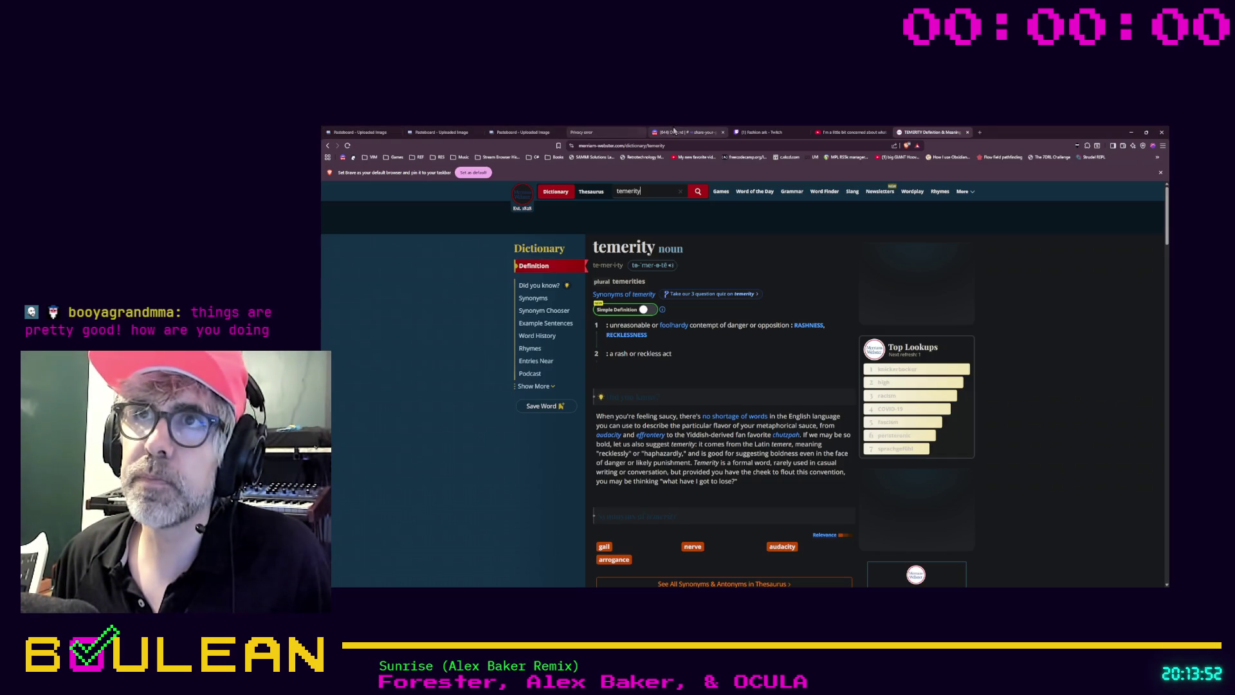
pyautogui.click(678, 131)
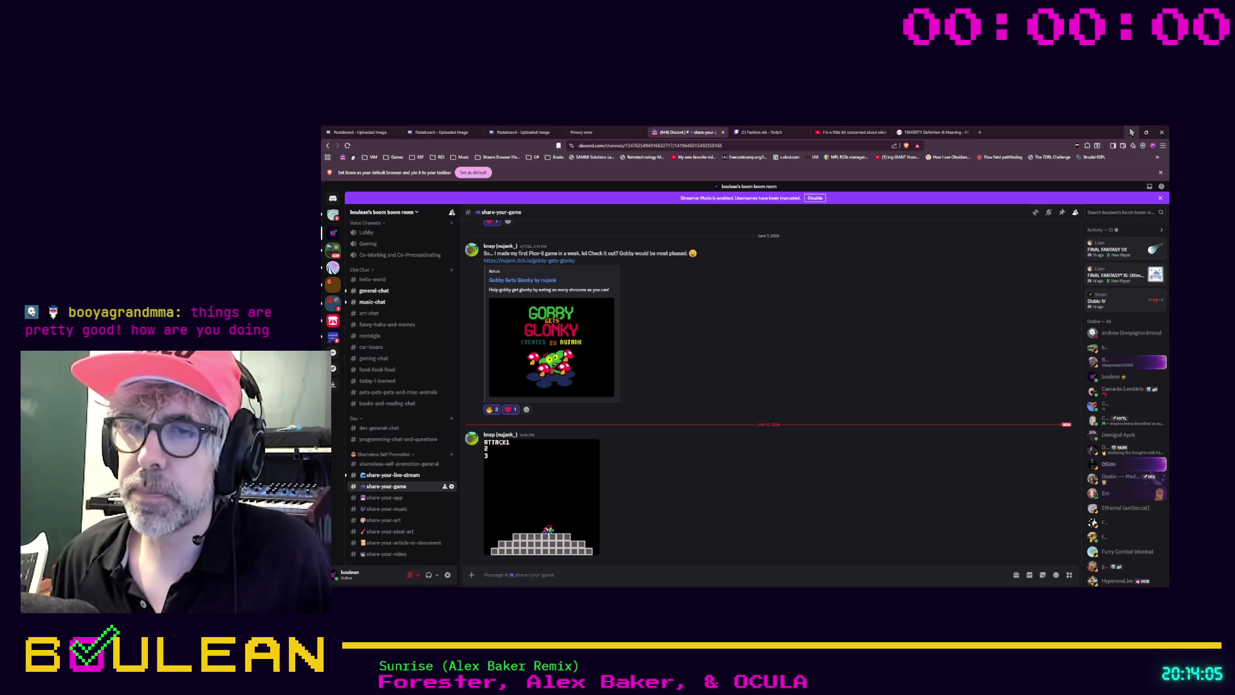
pyautogui.click(1131, 132)
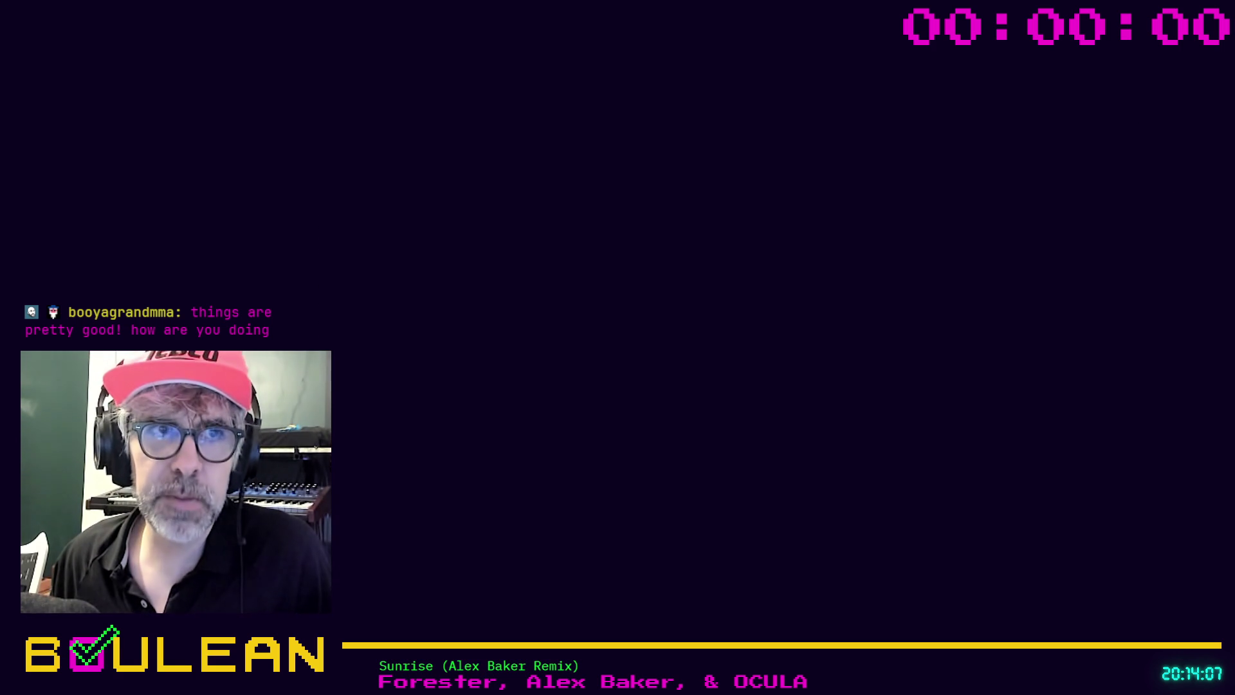